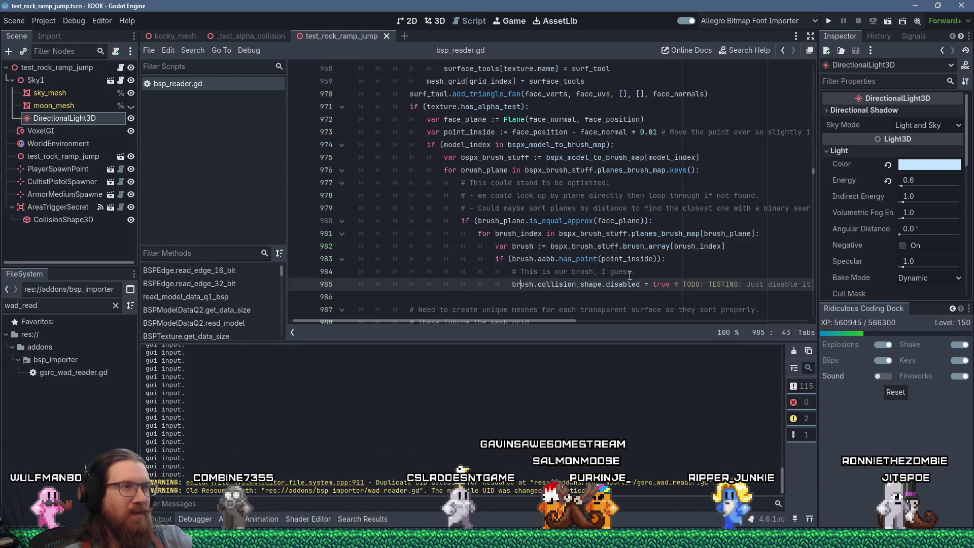
Step: Insert a blank indented line 986 below brush.collision_shape.disabled = true in bsp_reader.gd
{"action": "key", "text": "End"}
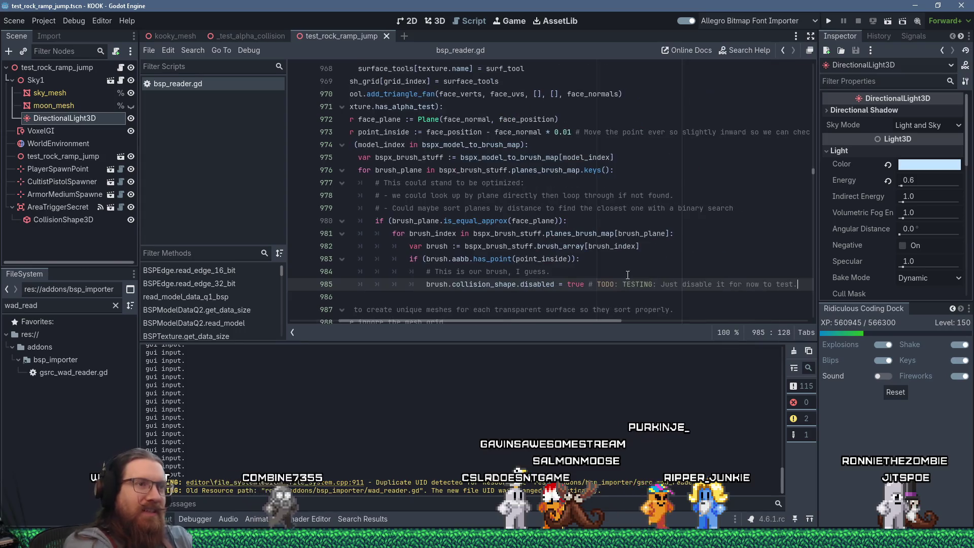
{"action": "key", "text": "Return"}
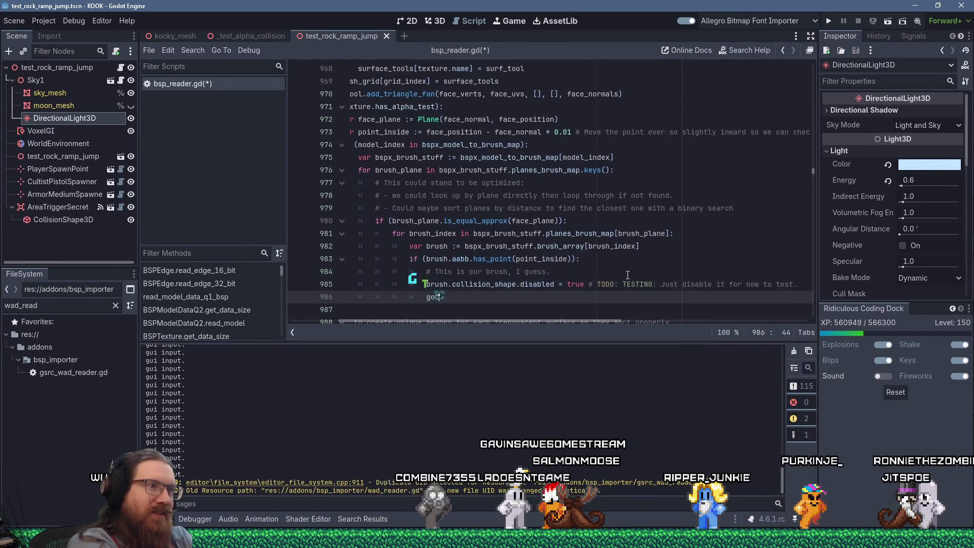
{"action": "type", "text": "goto"}
{"action": "key", "text": "BackSpace"}
{"action": "key", "text": "BackSpace"}
{"action": "key", "text": "BackSpace"}
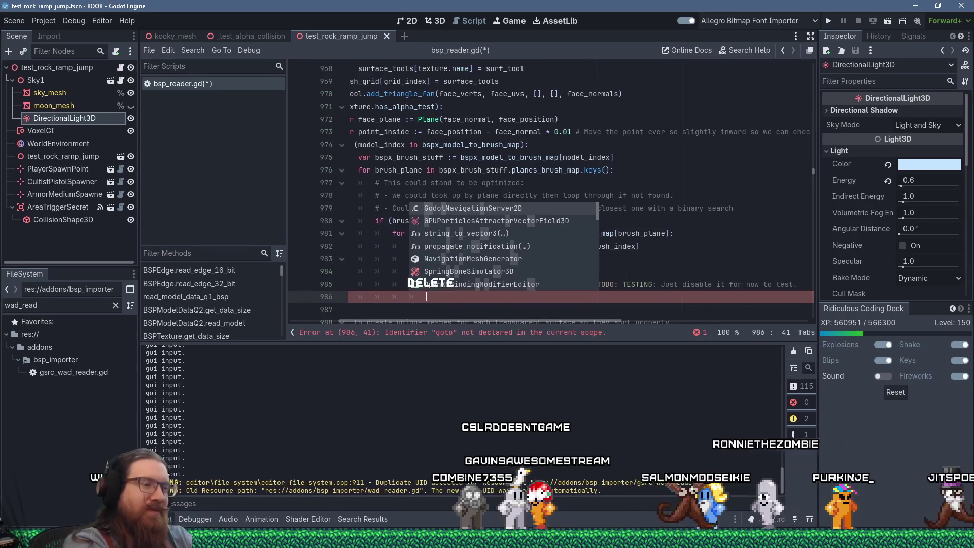
{"action": "scroll", "coordinate": [420, 322], "scroll_direction": "left", "scroll_amount": 3}
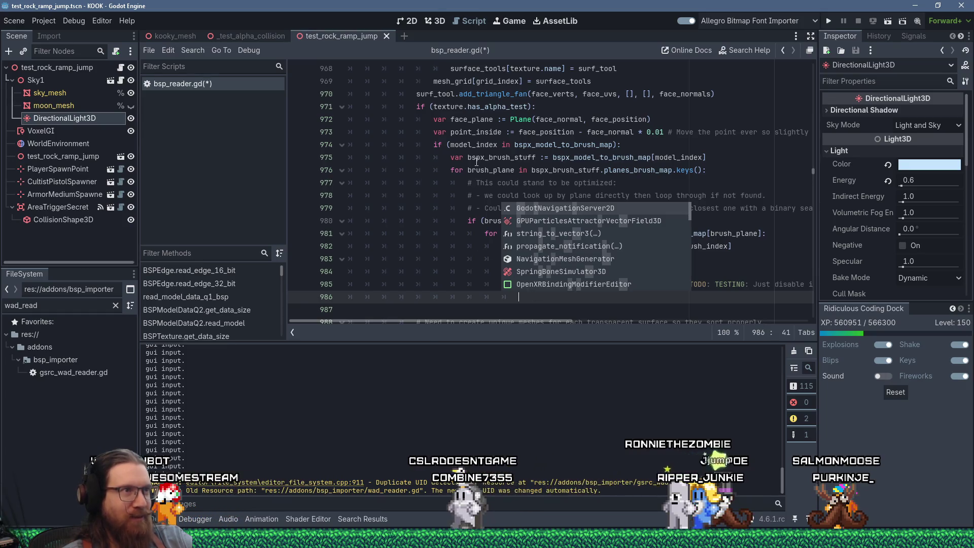
{"action": "key", "text": "Escape"}
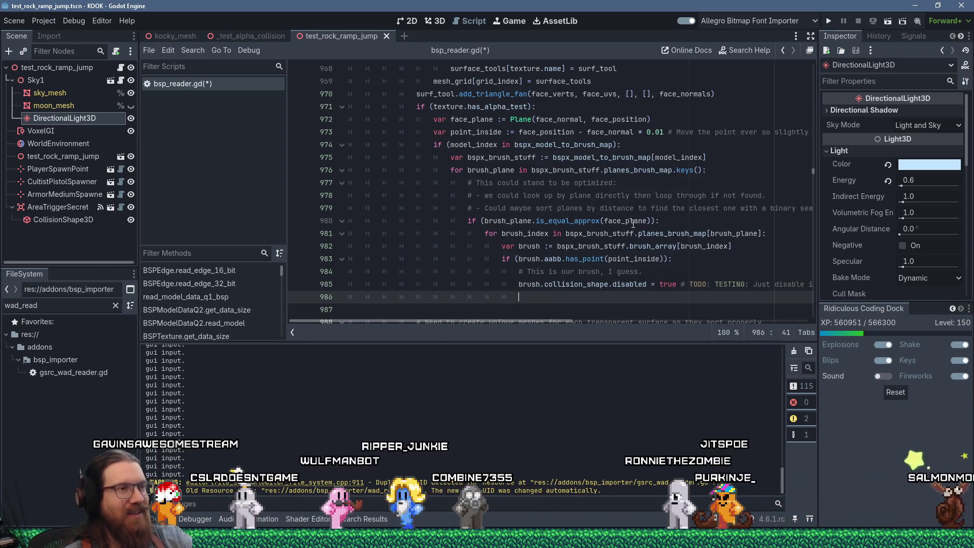
{"action": "mouse_move", "coordinate": [633, 223]}
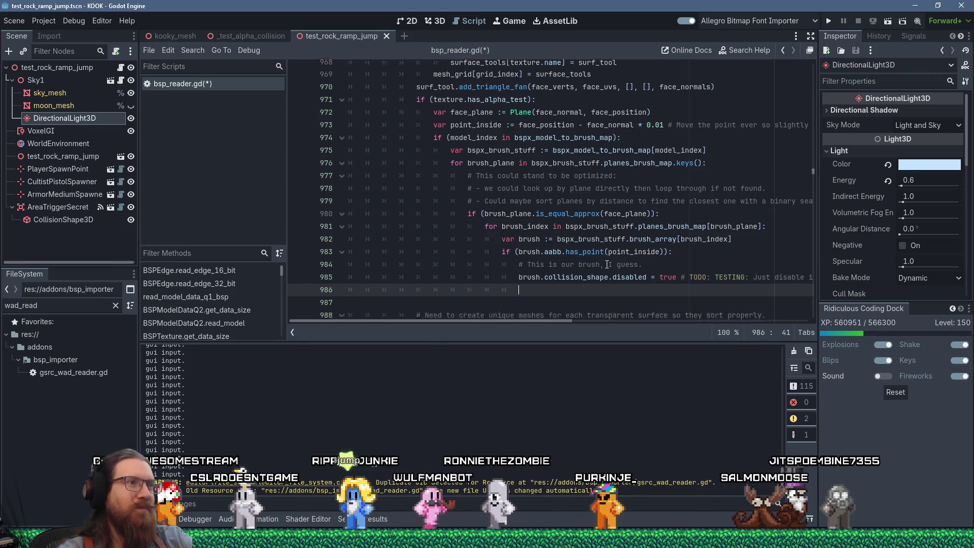
{"action": "mouse_move", "coordinate": [607, 264]}
{"action": "scroll", "coordinate": [603, 263], "scroll_direction": "down", "scroll_amount": 1}
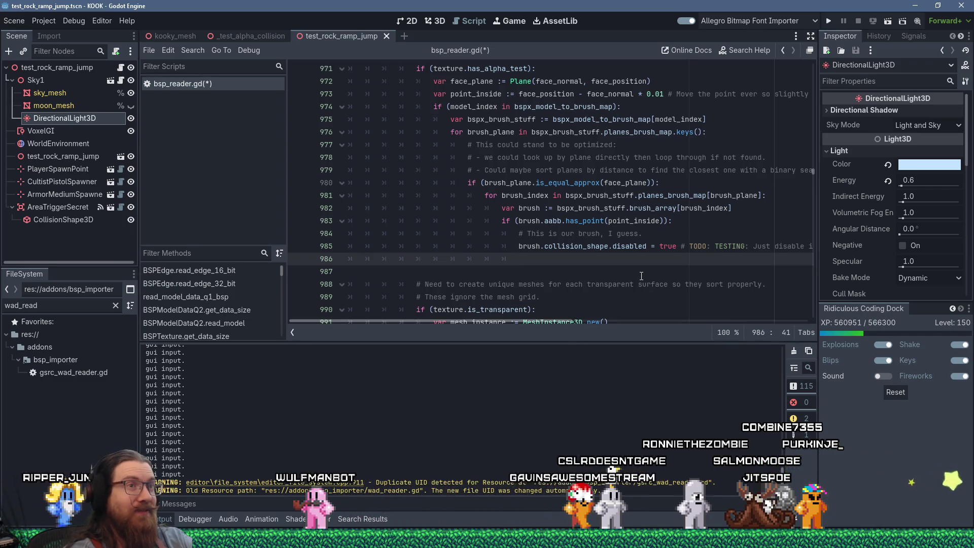
{"action": "key", "text": "Up"}
{"action": "key", "text": "Up"}
{"action": "key", "text": "Up"}
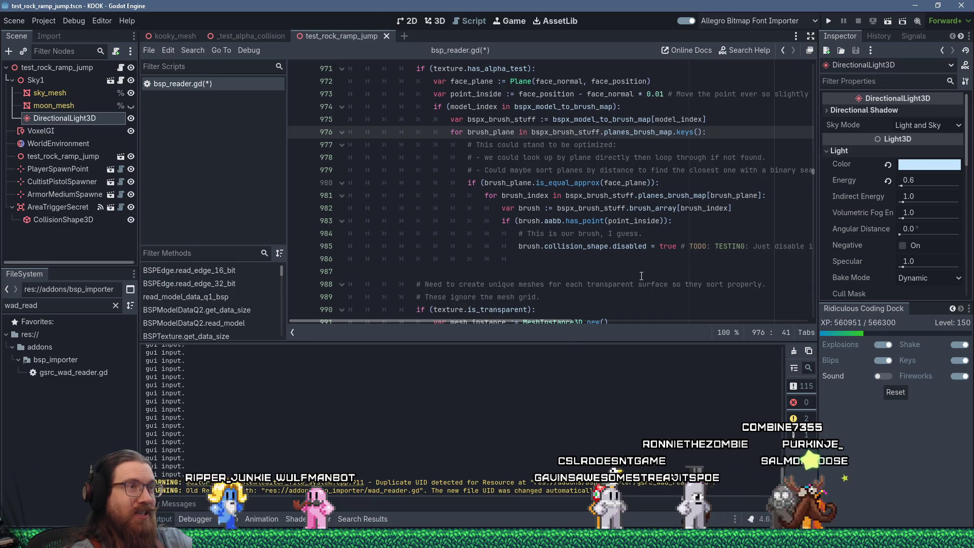
{"action": "key", "text": "shift+End"}
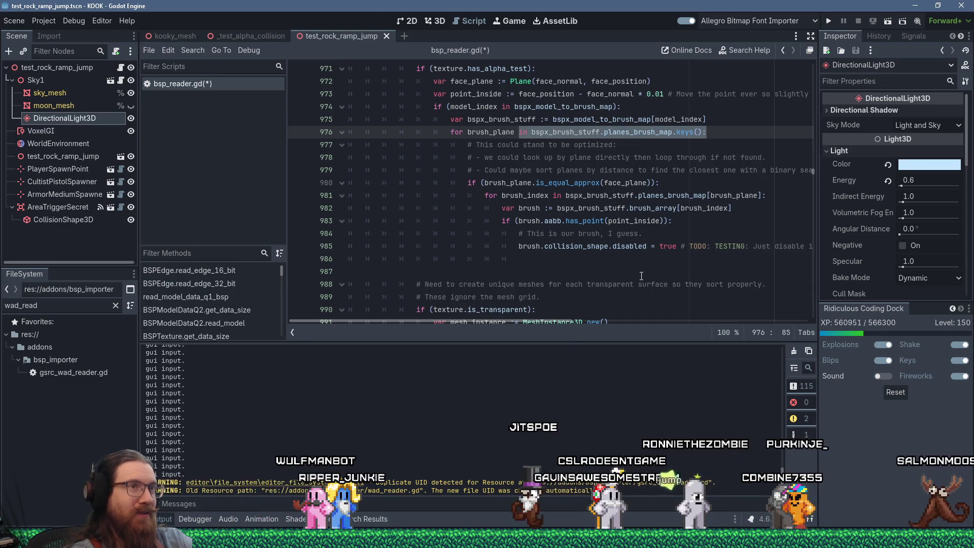
{"action": "key", "text": "Home"}
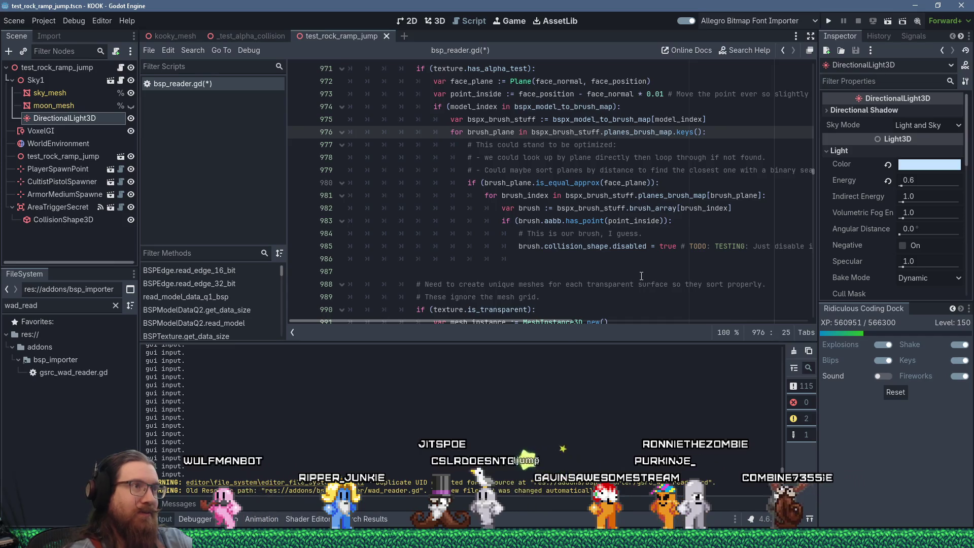
{"action": "key", "text": "shift+End"}
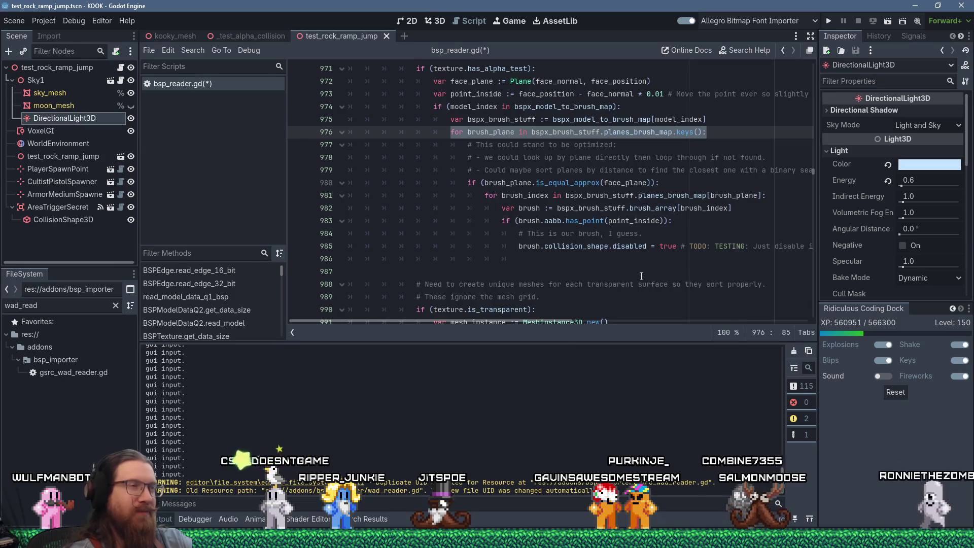
{"action": "key", "text": "Down"}
{"action": "key", "text": "Down"}
{"action": "key", "text": "Down"}
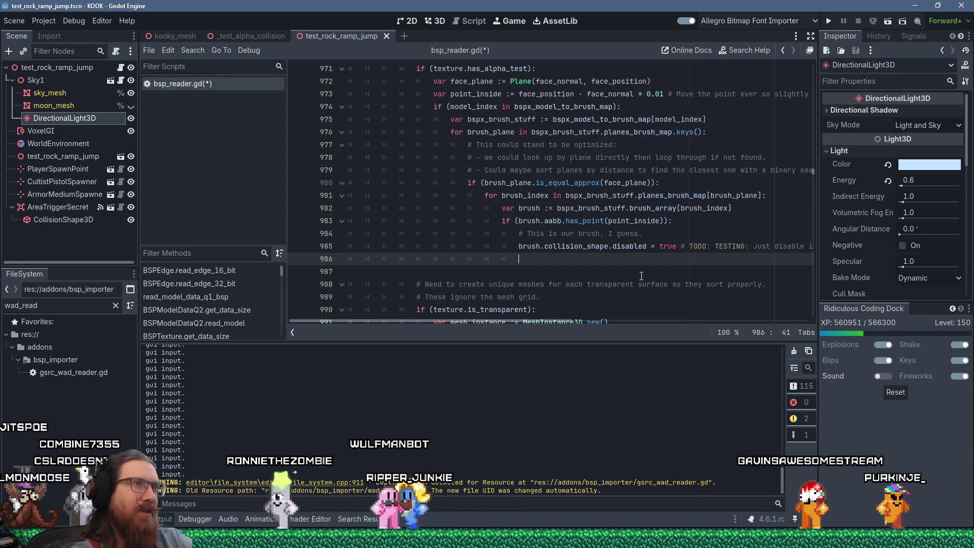
{"action": "scroll", "coordinate": [641, 275], "scroll_direction": "up", "scroll_amount": 2}
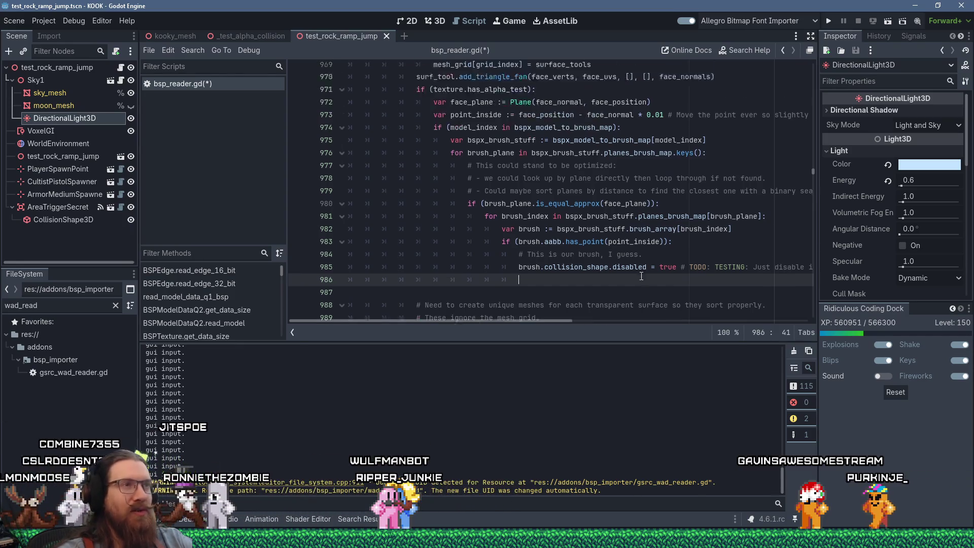
{"action": "scroll", "coordinate": [502, 289], "scroll_direction": "down", "scroll_amount": 1}
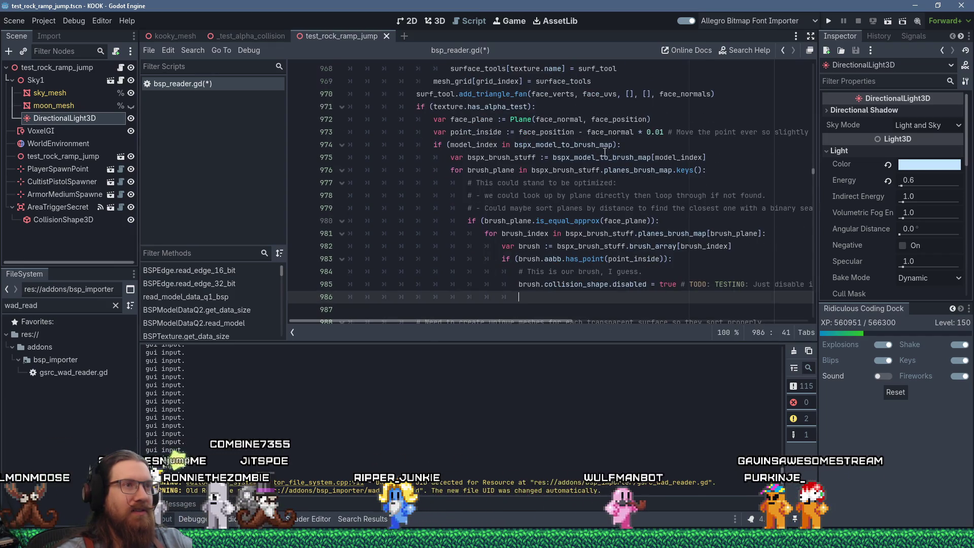
{"action": "left_click", "coordinate": [720, 157]}
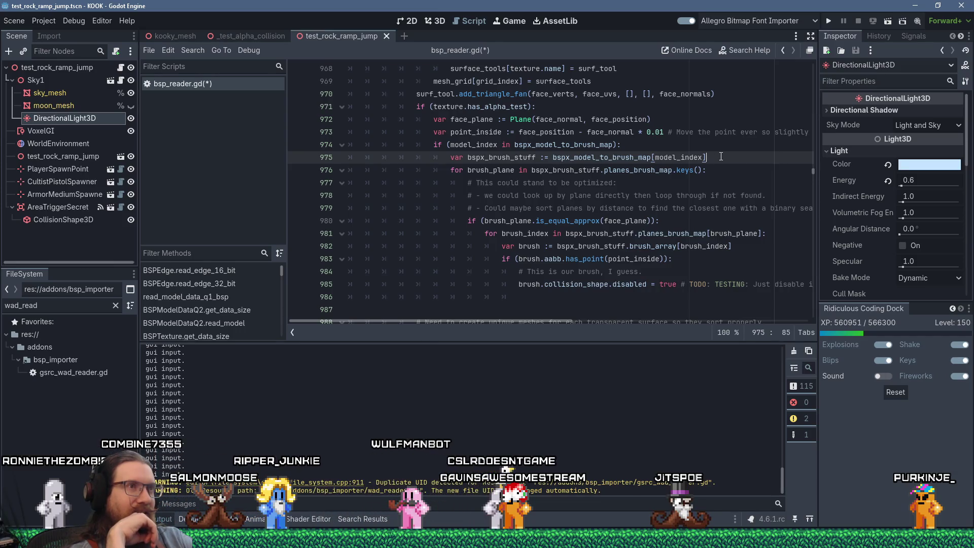
{"action": "mouse_move", "coordinate": [510, 119]}
{"action": "left_mouse_down"}
{"action": "mouse_move", "coordinate": [584, 273]}
{"action": "mouse_move", "coordinate": [594, 250]}
{"action": "left_mouse_up"}
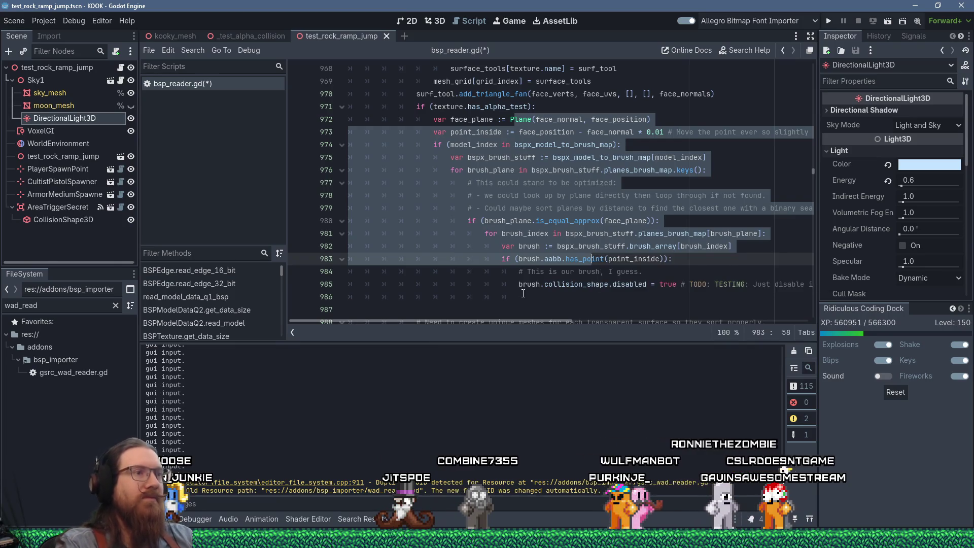
Step: Open an empty indented line 972 under has_alpha_test, above the face_plane and point_inside declarations
{"action": "left_click", "coordinate": [561, 302]}
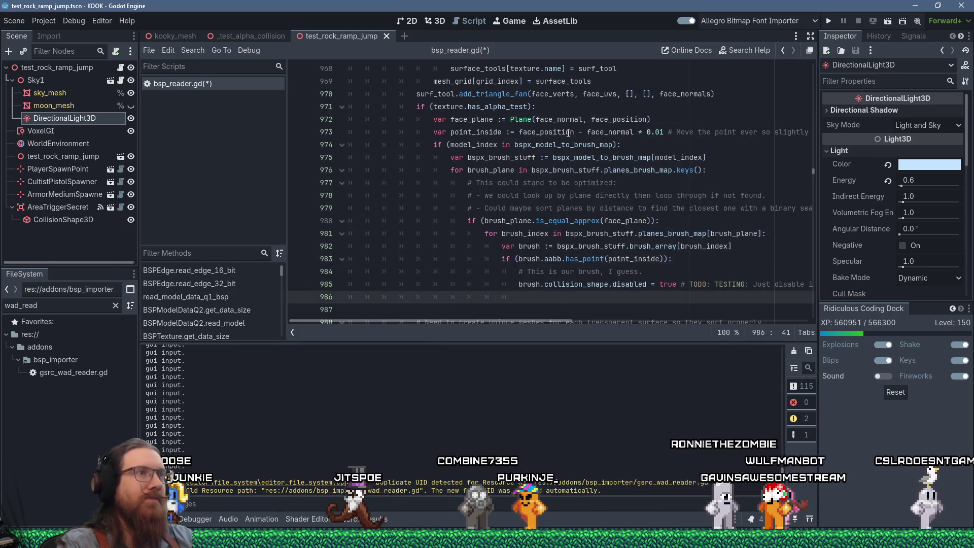
{"action": "key", "text": "ctrl+z"}
{"action": "scroll", "coordinate": [617, 246], "scroll_direction": "up", "scroll_amount": 20}
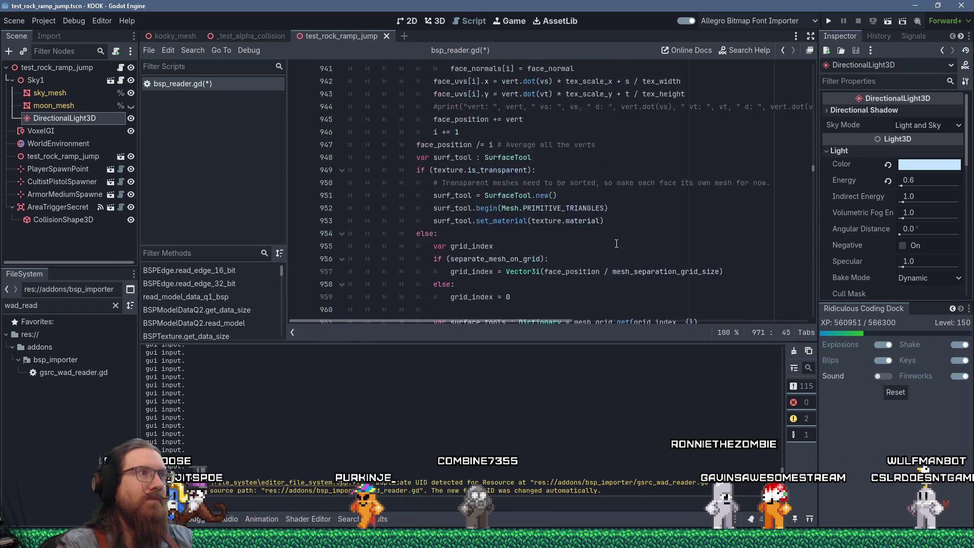
{"action": "scroll", "coordinate": [612, 239], "scroll_direction": "down", "scroll_amount": 15}
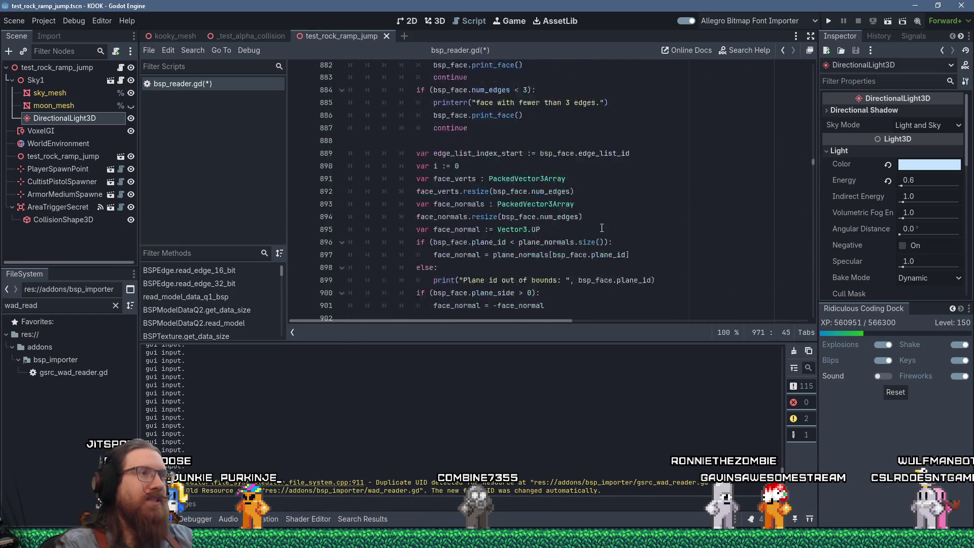
{"action": "scroll", "coordinate": [604, 223], "scroll_direction": "down", "scroll_amount": 8}
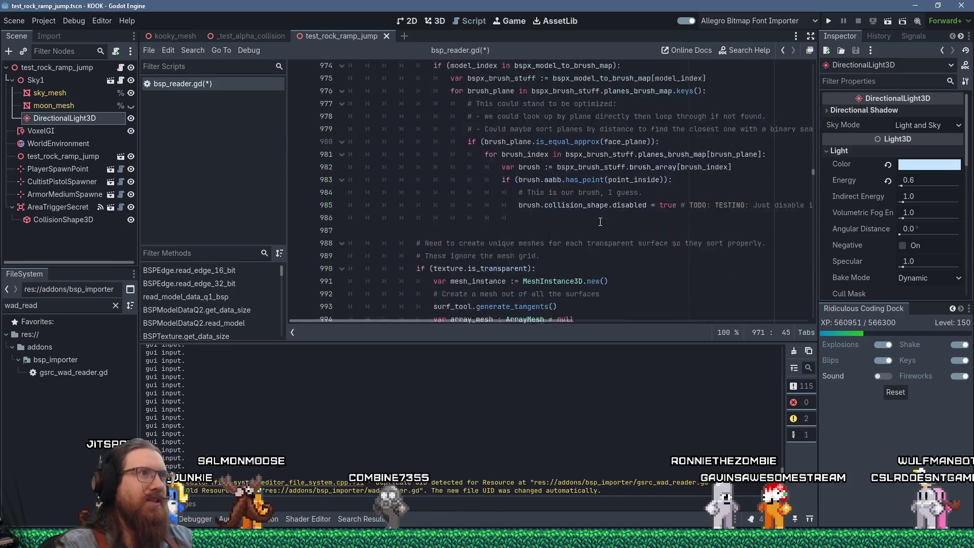
{"action": "scroll", "coordinate": [624, 236], "scroll_direction": "up", "scroll_amount": 4}
{"action": "scroll", "coordinate": [639, 246], "scroll_direction": "down", "scroll_amount": 2}
{"action": "mouse_move", "coordinate": [639, 245]}
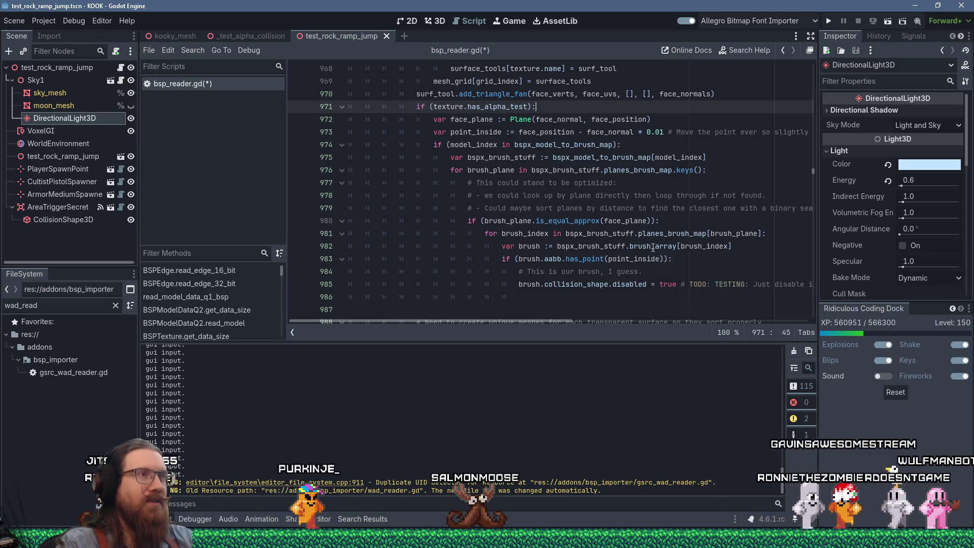
{"action": "scroll", "coordinate": [661, 249], "scroll_direction": "up", "scroll_amount": 6}
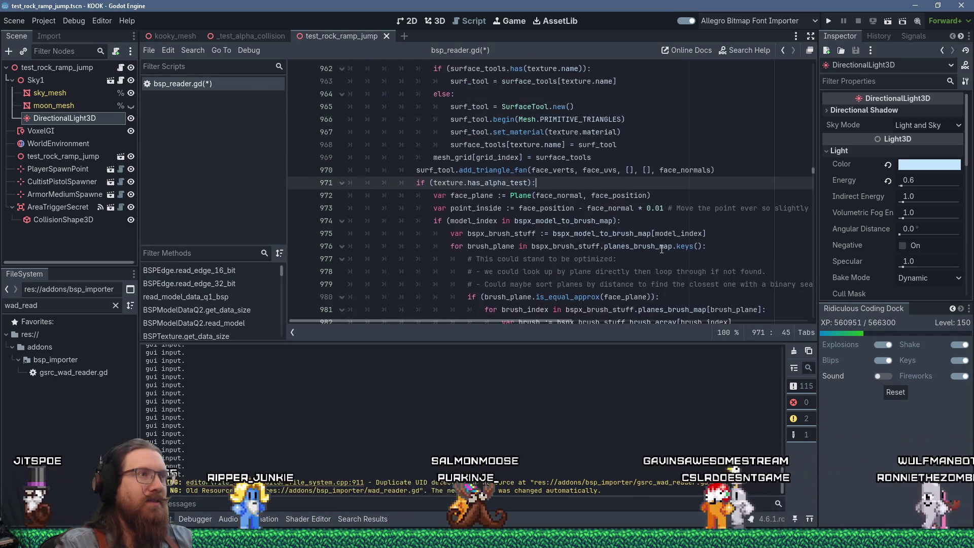
{"action": "scroll", "coordinate": [661, 249], "scroll_direction": "down", "scroll_amount": 7}
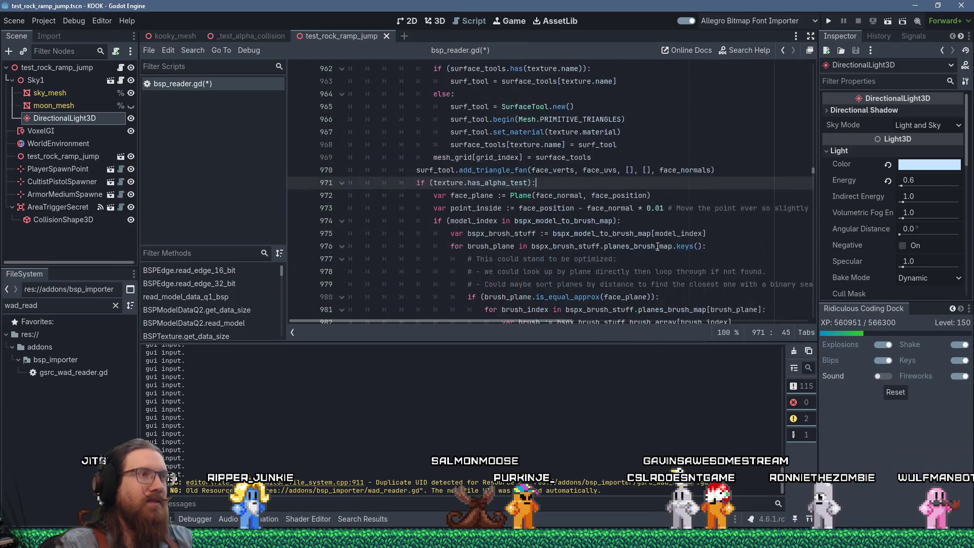
{"action": "scroll", "coordinate": [669, 240], "scroll_direction": "up", "scroll_amount": 1}
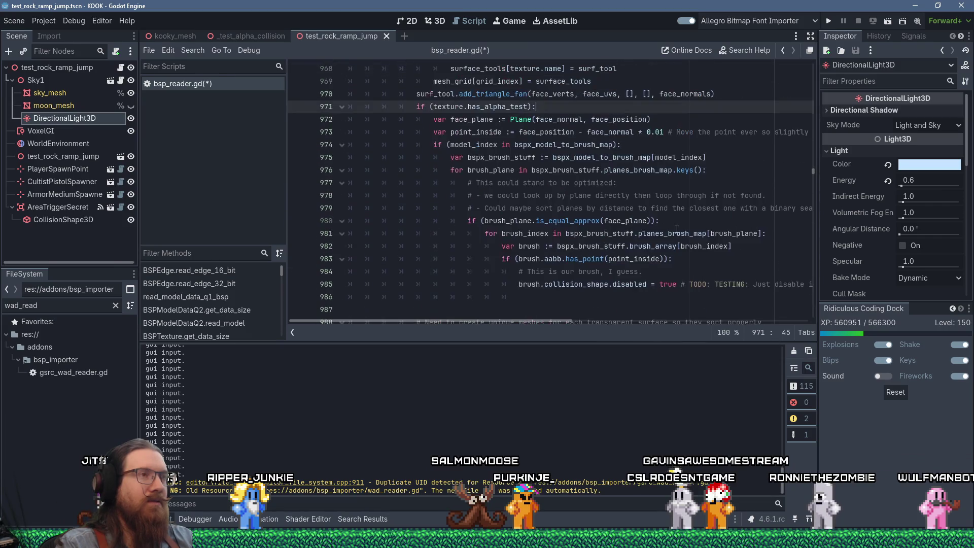
{"action": "mouse_move", "coordinate": [714, 244]}
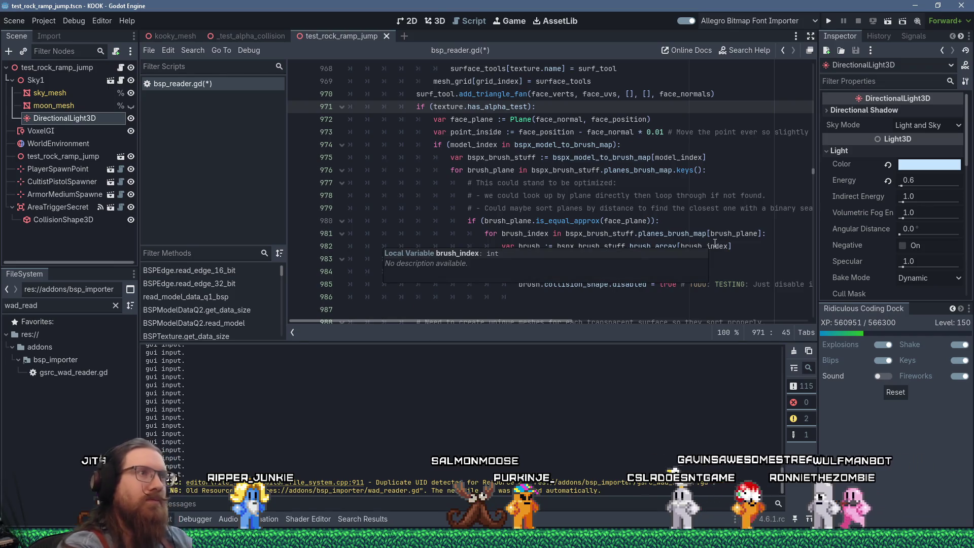
{"action": "key", "text": "Return"}
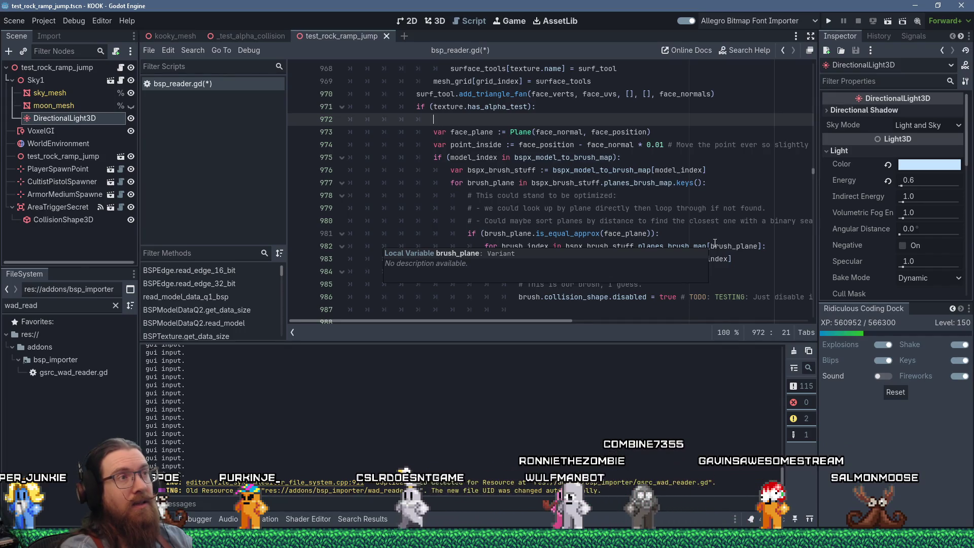
{"action": "key", "text": "Up"}
{"action": "key", "text": "Up"}
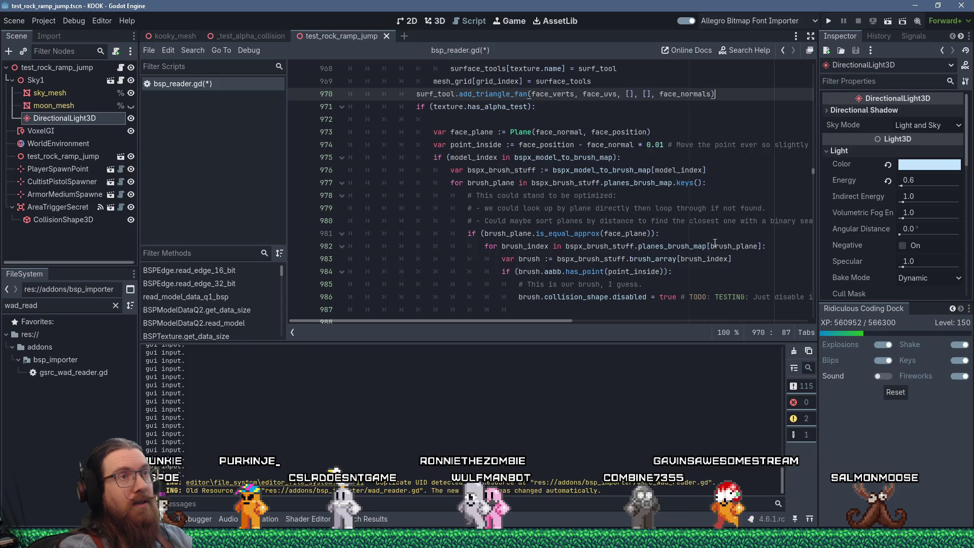
{"action": "key", "text": "End"}
{"action": "key", "text": "Return"}
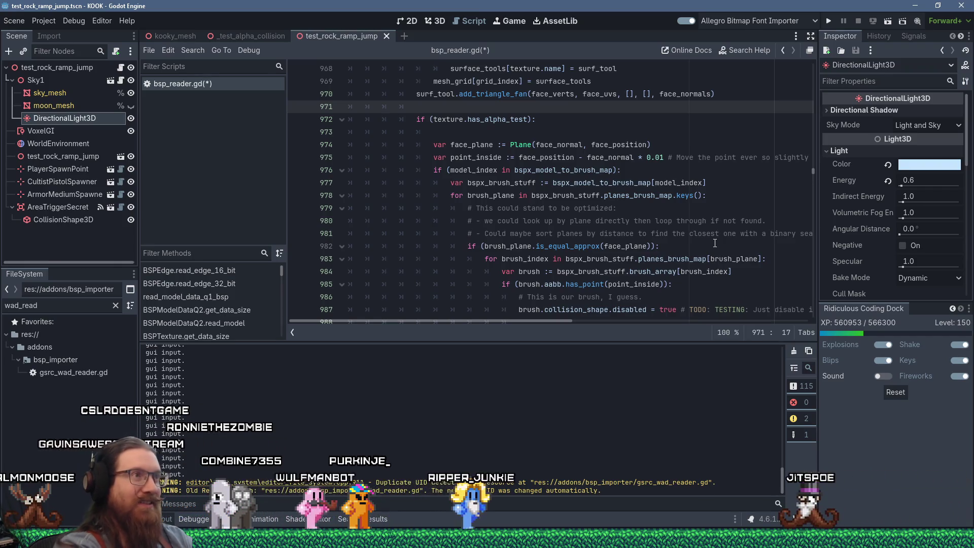
{"action": "scroll", "coordinate": [714, 244], "scroll_direction": "up", "scroll_amount": 5}
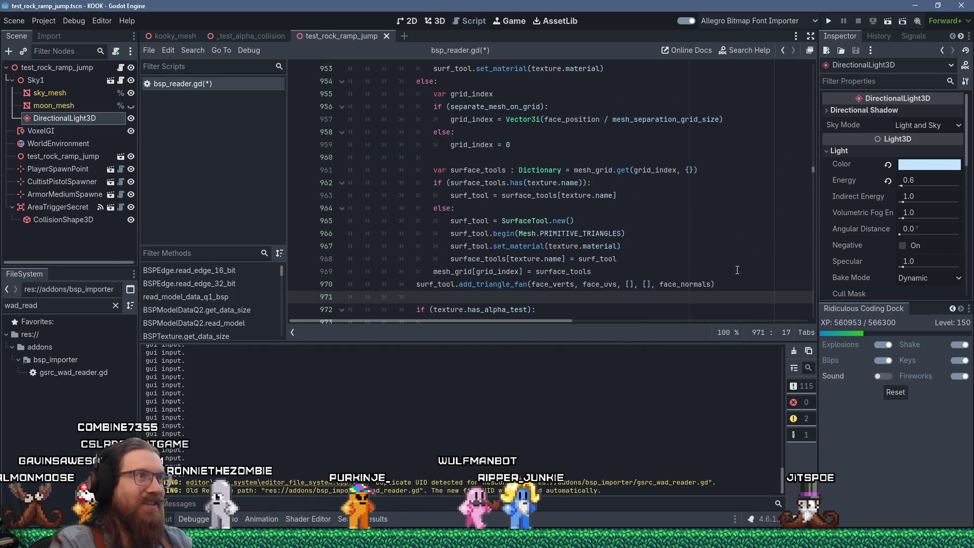
{"action": "scroll", "coordinate": [737, 270], "scroll_direction": "up", "scroll_amount": 20}
{"action": "scroll", "coordinate": [715, 250], "scroll_direction": "up", "scroll_amount": 13}
{"action": "scroll", "coordinate": [659, 253], "scroll_direction": "down", "scroll_amount": 14}
{"action": "scroll", "coordinate": [635, 255], "scroll_direction": "right", "scroll_amount": 3}
{"action": "scroll", "coordinate": [635, 255], "scroll_direction": "down", "scroll_amount": 19}
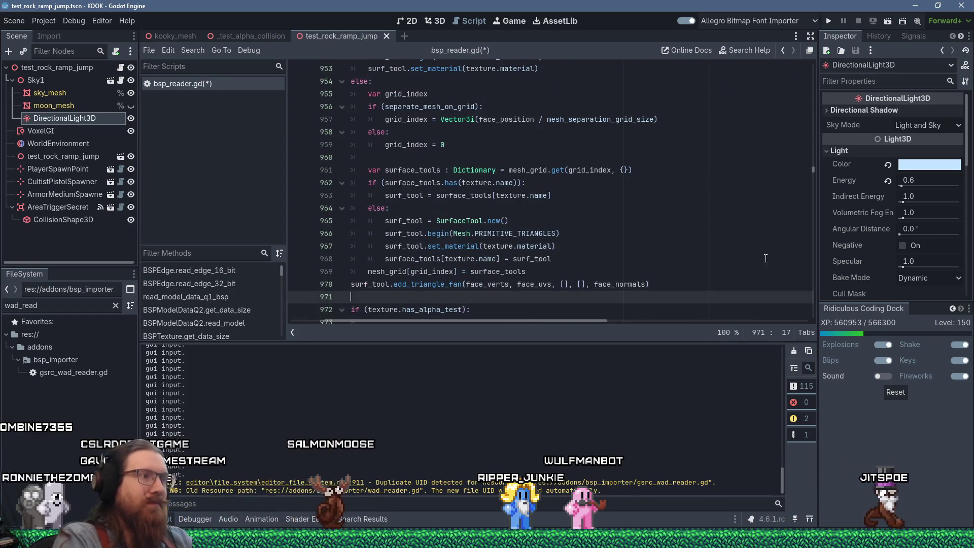
{"action": "scroll", "coordinate": [741, 251], "scroll_direction": "down", "scroll_amount": 5}
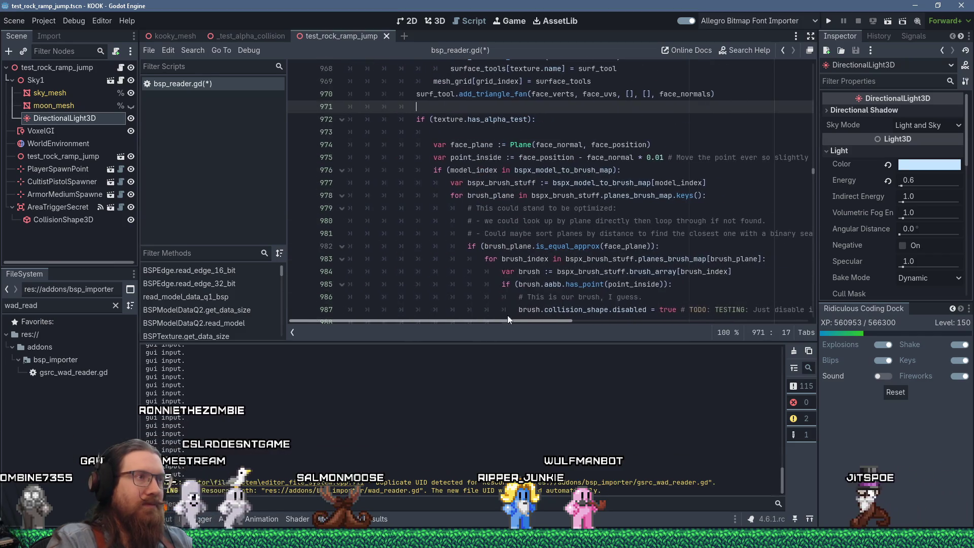
{"action": "scroll", "coordinate": [533, 244], "scroll_direction": "up", "scroll_amount": 4}
{"action": "scroll", "coordinate": [533, 244], "scroll_direction": "left", "scroll_amount": 3}
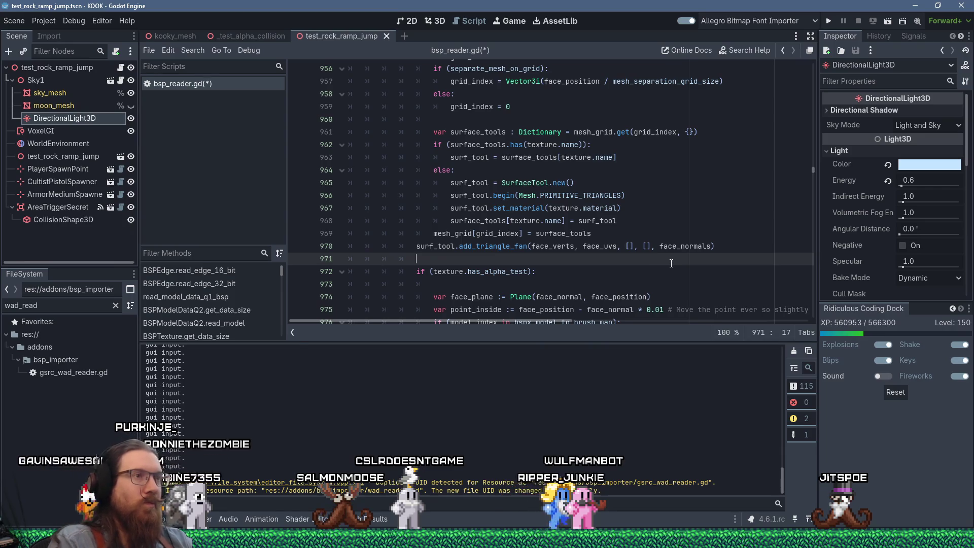
{"action": "left_click", "coordinate": [448, 272]}
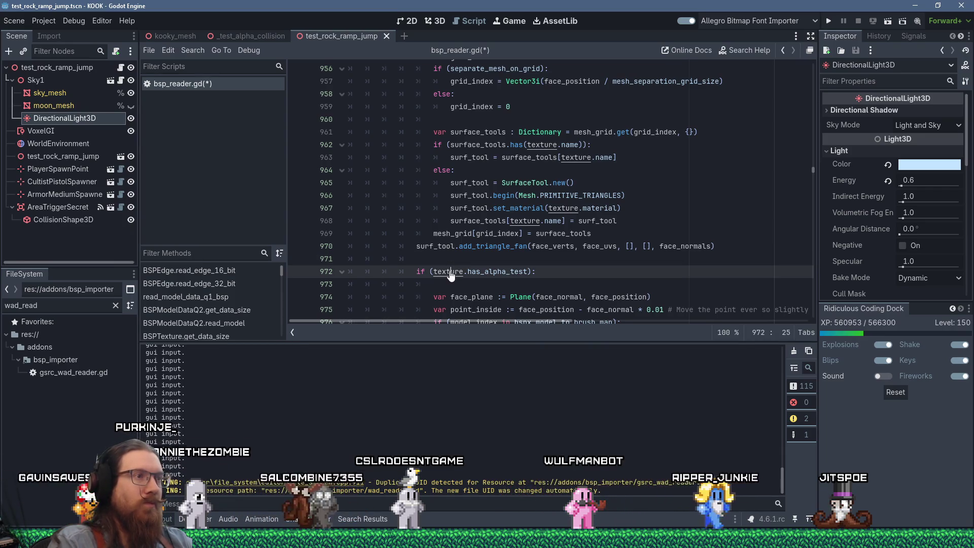
{"action": "left_click", "coordinate": [449, 272], "text": "ctrl"}
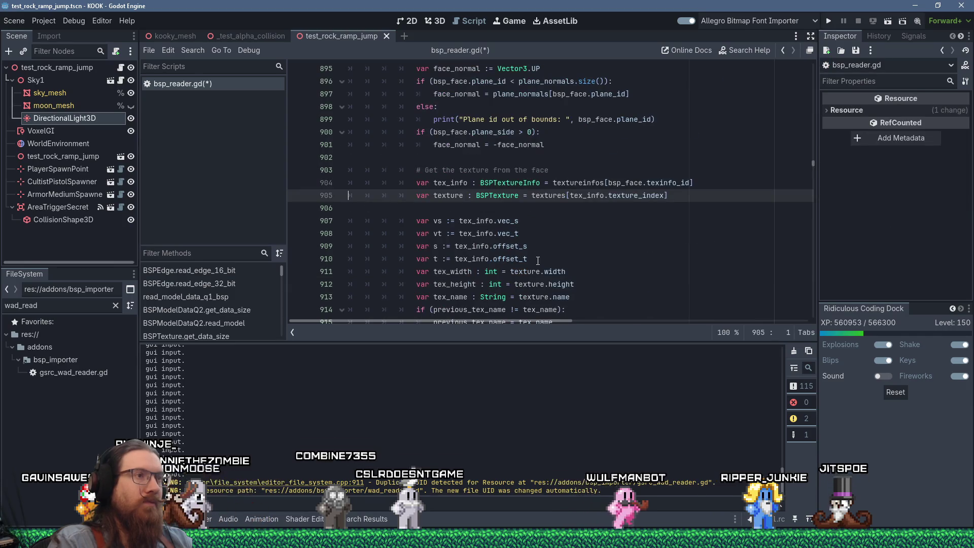
{"action": "key", "text": "alt+Left"}
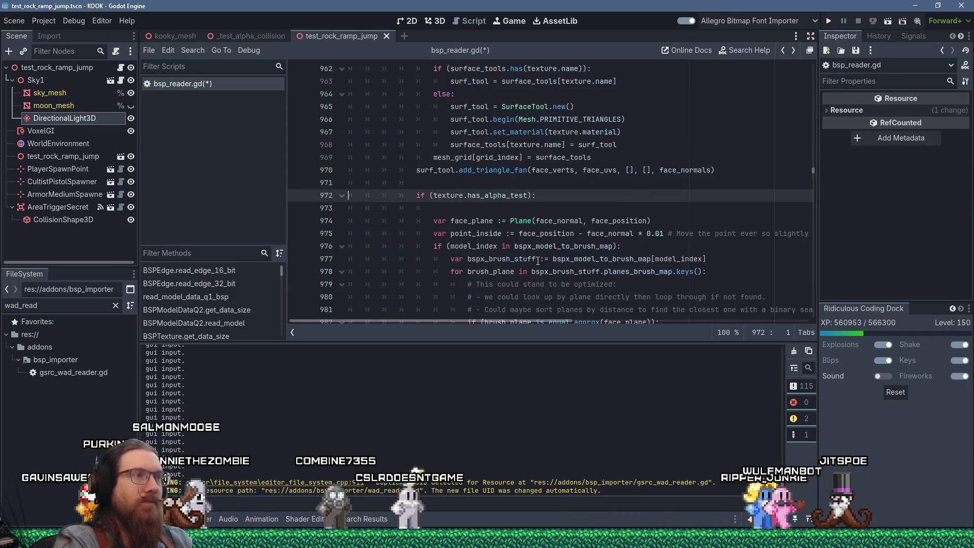
{"action": "key", "text": "Up"}
{"action": "key", "text": "End"}
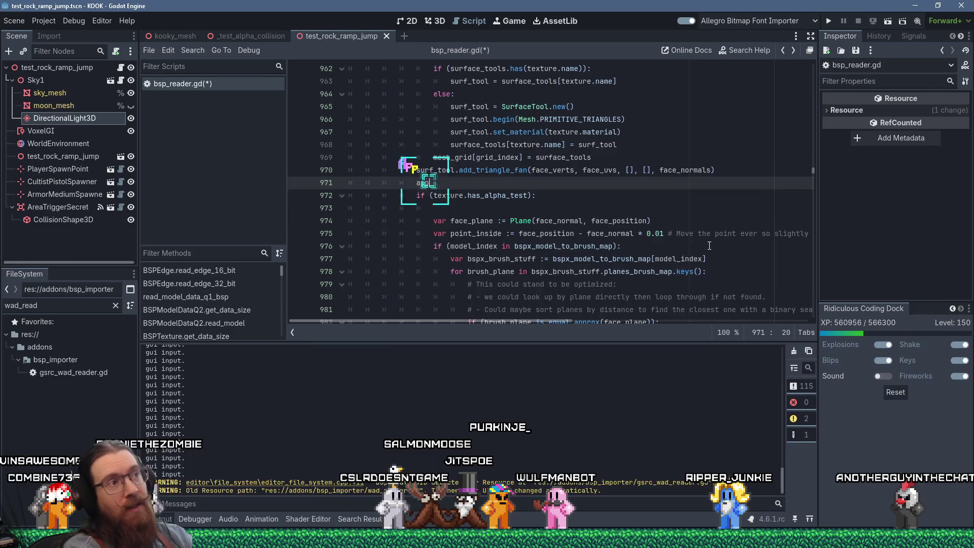
Step: Write the call apply_surface_info_to_collision(texture) on line 971
{"action": "type", "text": "ly_"}
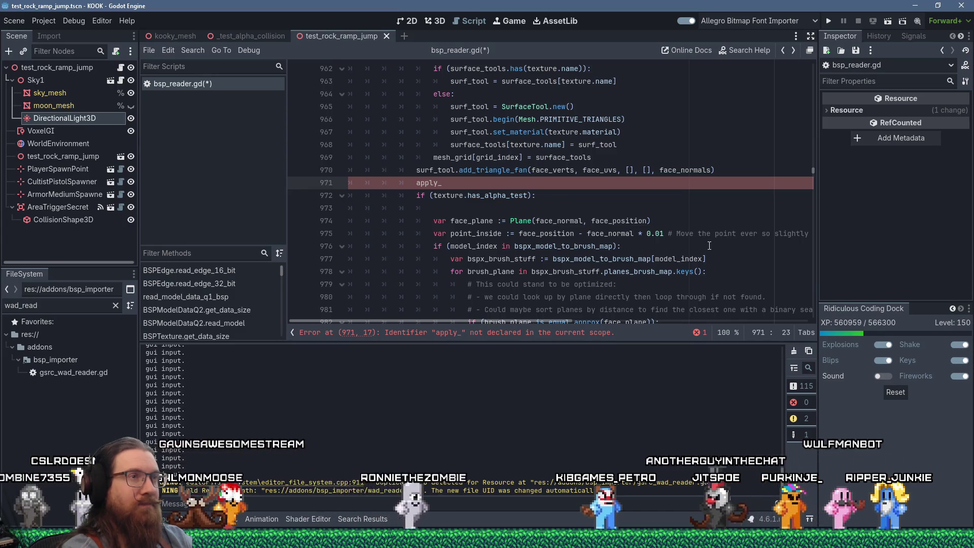
{"action": "type", "text": "sur"}
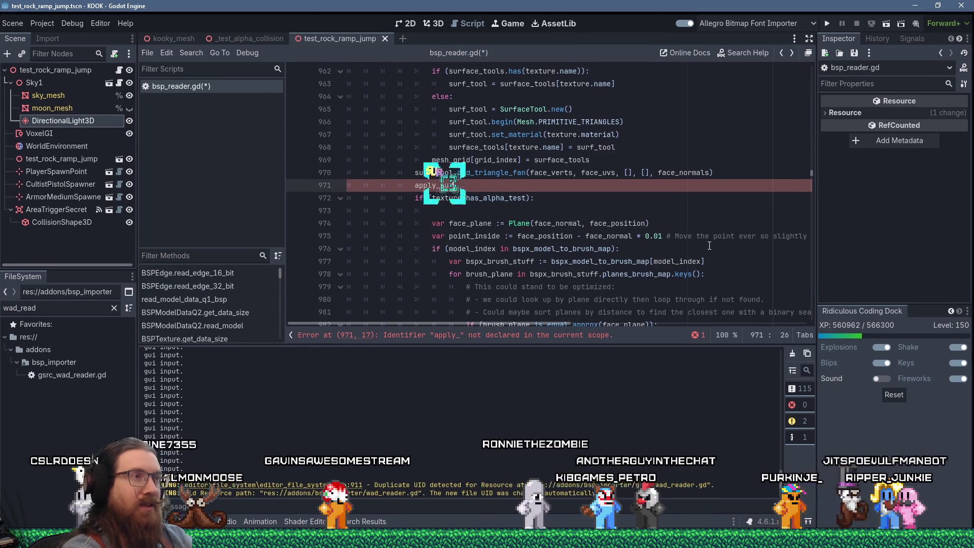
{"action": "type", "text": "face_info_to_coll"}
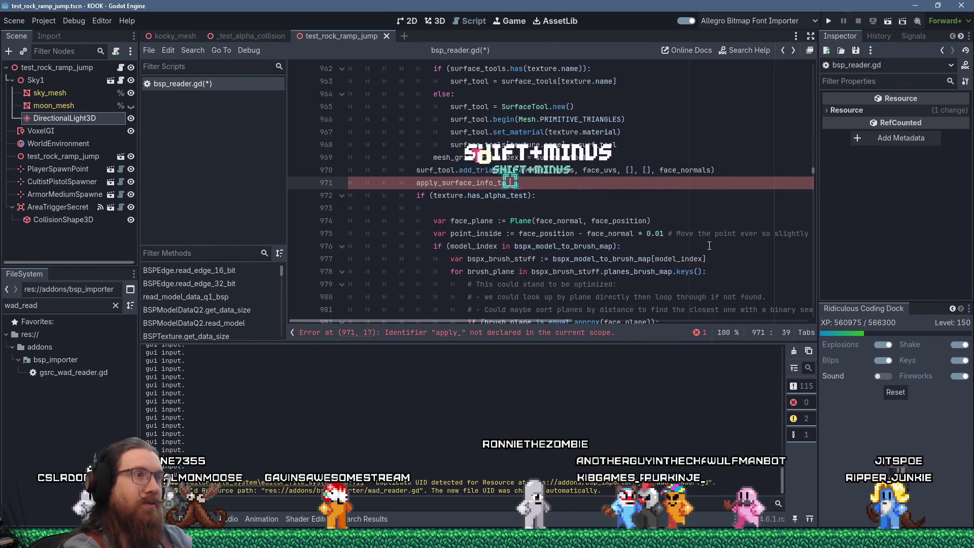
{"action": "type", "text": "ision("}
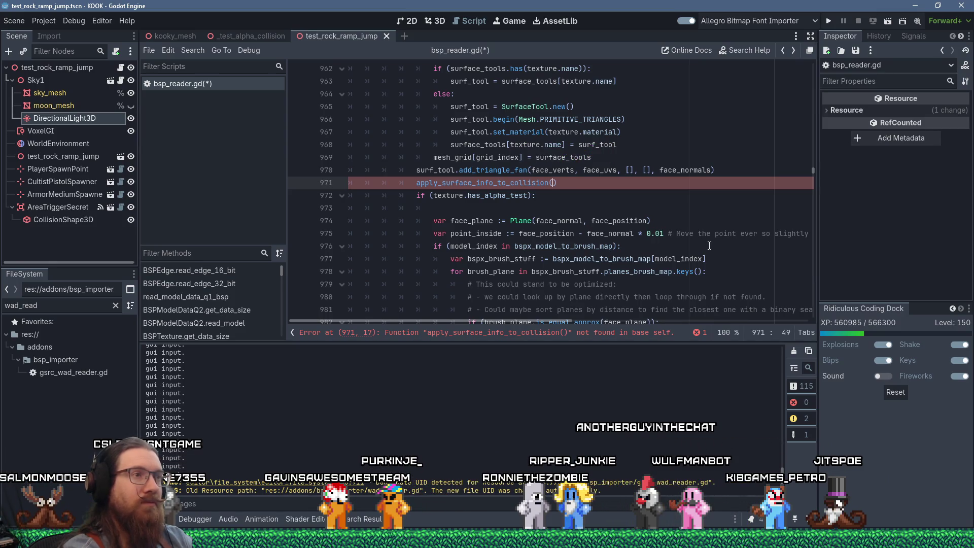
{"action": "type", "text": "texture"}
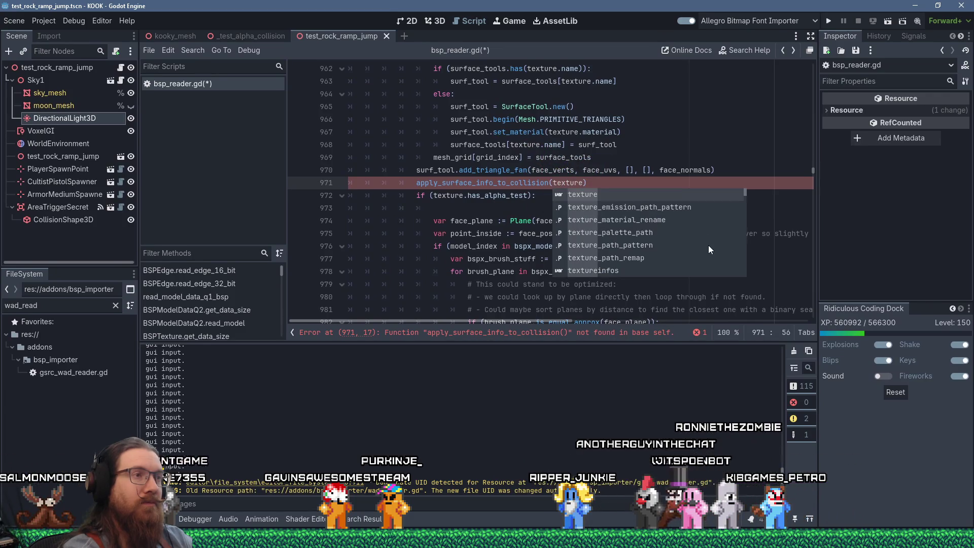
{"action": "key", "text": "Escape"}
Step: Select the old has_alpha_test collision block below the call and cut it out
{"action": "scroll", "coordinate": [672, 238], "scroll_direction": "down", "scroll_amount": 2}
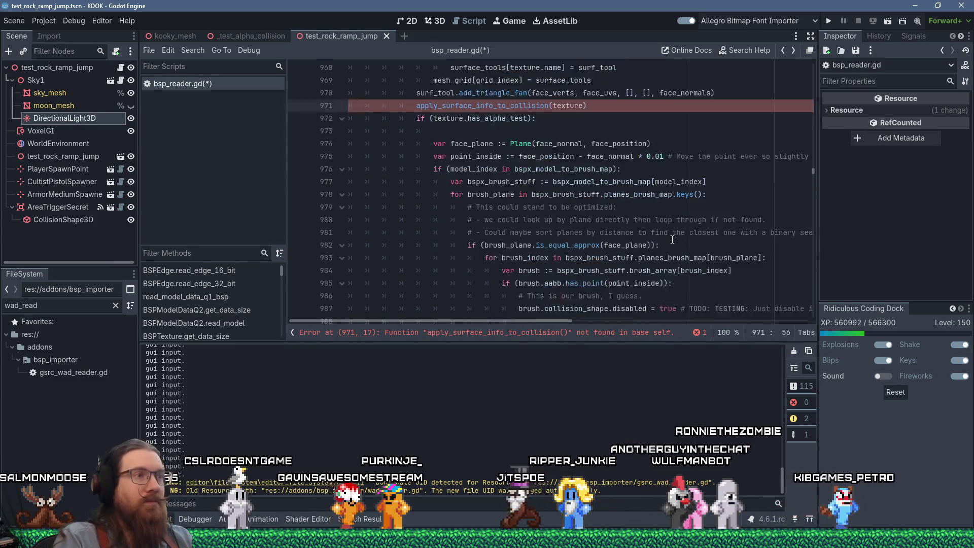
{"action": "scroll", "coordinate": [672, 239], "scroll_direction": "down", "scroll_amount": 4}
{"action": "left_click", "coordinate": [614, 207]}
{"action": "scroll", "coordinate": [613, 193], "scroll_direction": "up", "scroll_amount": 4}
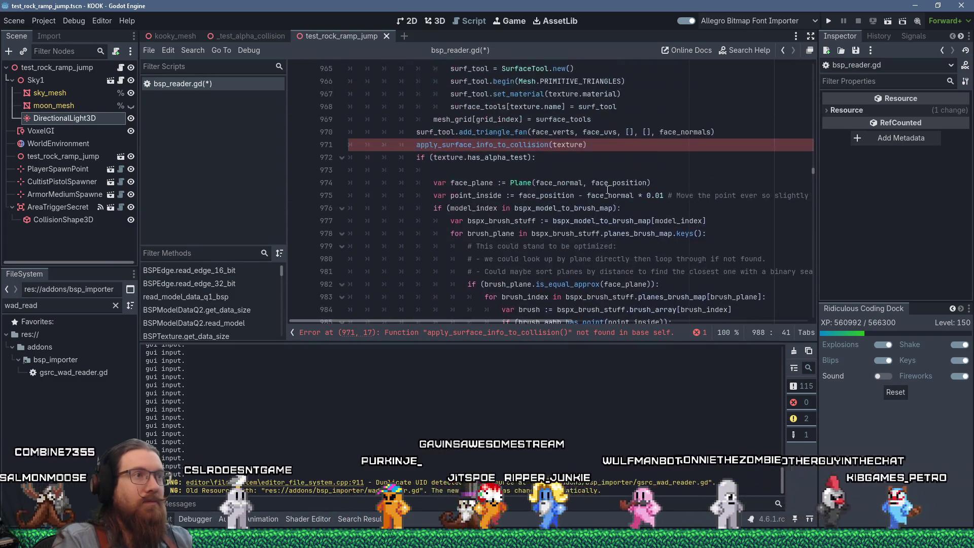
{"action": "left_click", "coordinate": [625, 148], "text": "shift"}
{"action": "key", "text": "shift+Delete"}
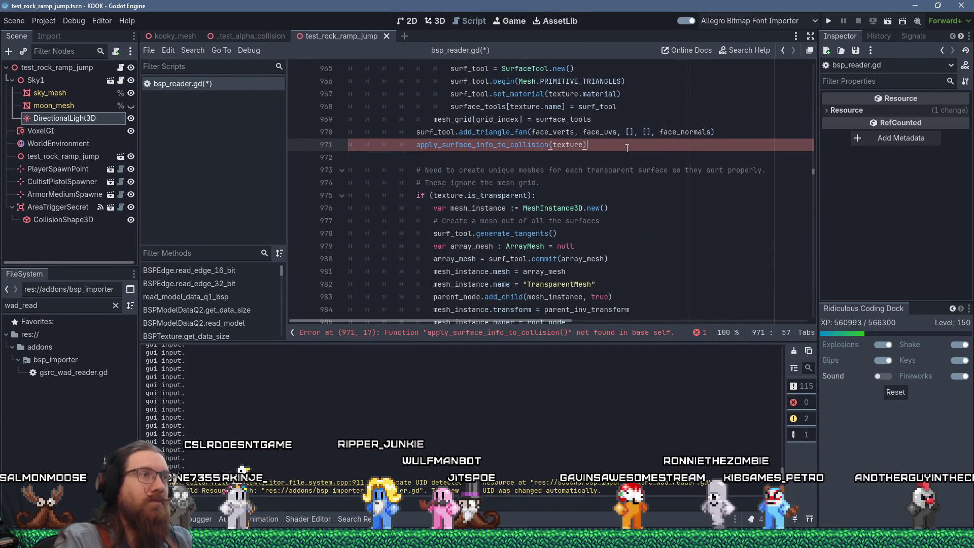
{"action": "scroll", "coordinate": [626, 148], "scroll_direction": "down", "scroll_amount": 15}
{"action": "scroll", "coordinate": [627, 148], "scroll_direction": "down", "scroll_amount": 20}
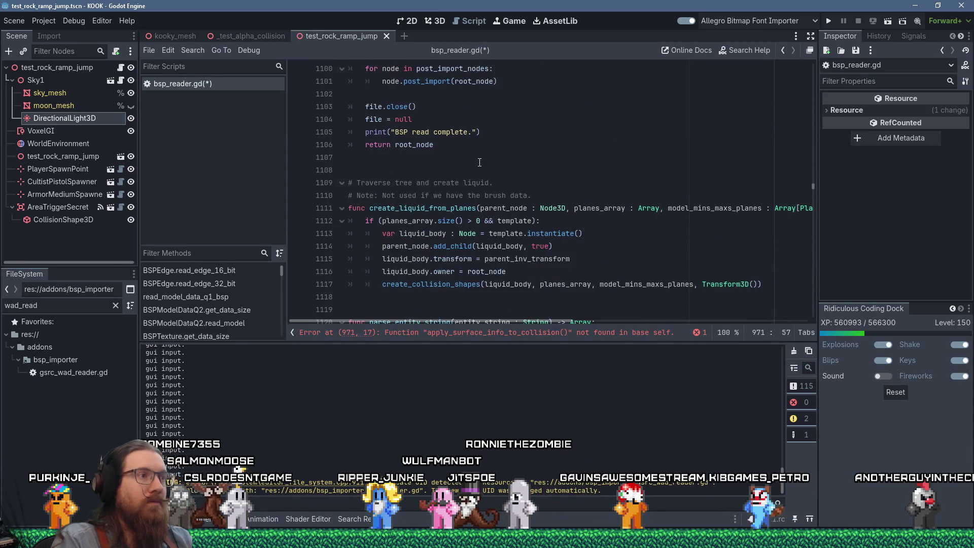
Step: Create func apply_surface_info_to_collision() at line 1108 with the cut alpha-test block pasted as its body
{"action": "left_click", "coordinate": [480, 163]}
{"action": "key", "text": "Return"}
{"action": "key", "text": "Return"}
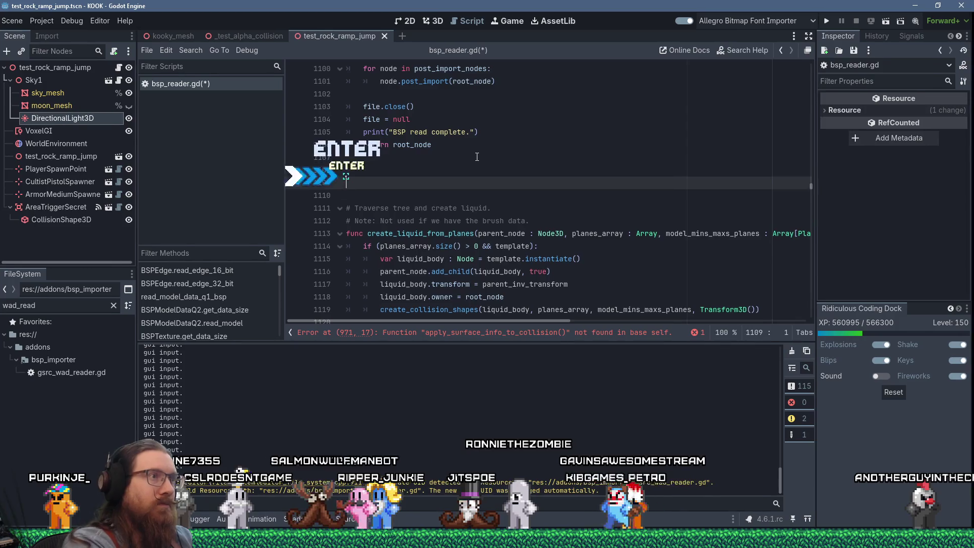
{"action": "key", "text": "Up"}
{"action": "type", "text": "func apply_surf"}
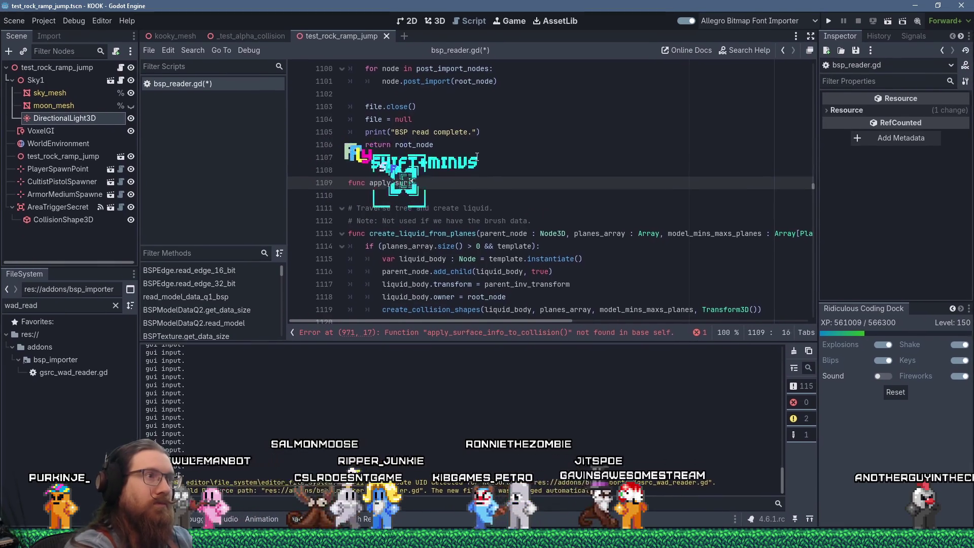
{"action": "type", "text": "ace_info_to_collisio"}
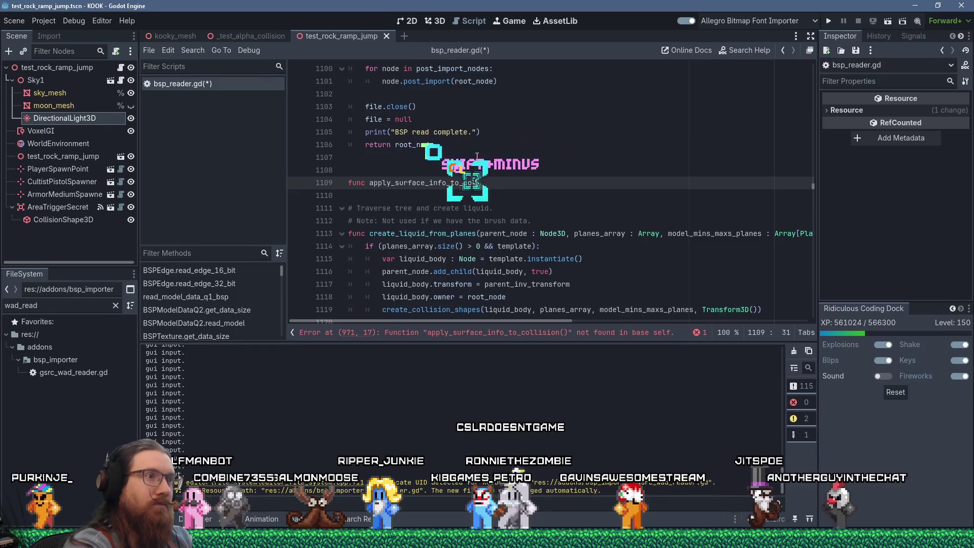
{"action": "key", "text": "BackSpace"}
{"action": "key", "text": "BackSpace"}
{"action": "type", "text": "ion():"}
{"action": "key", "text": "Return"}
{"action": "key", "text": "ctrl+v"}
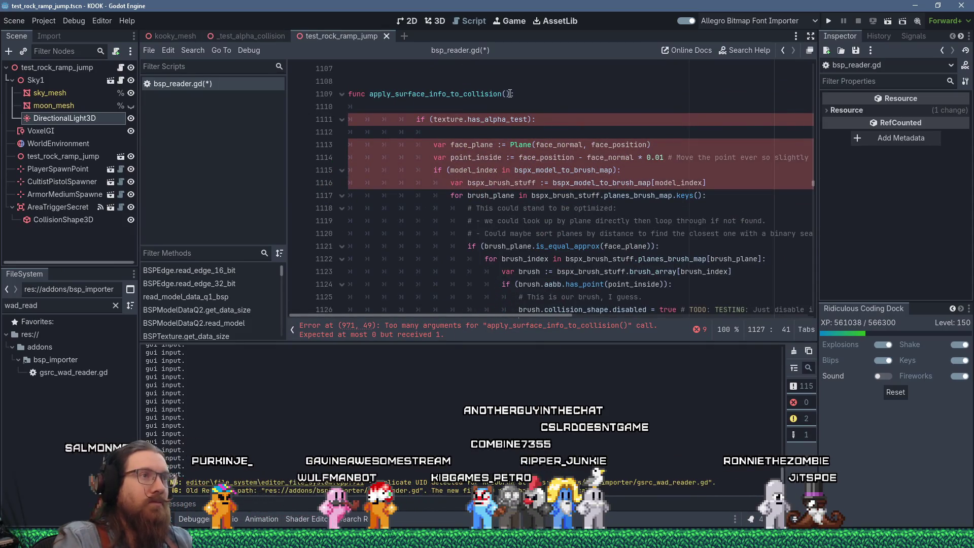
Step: Give it a texture : BSPTexture parameter and begin a doc comment about checking alpha test
{"action": "left_click", "coordinate": [508, 94]}
{"action": "type", "text": "ure : BSPTe"}
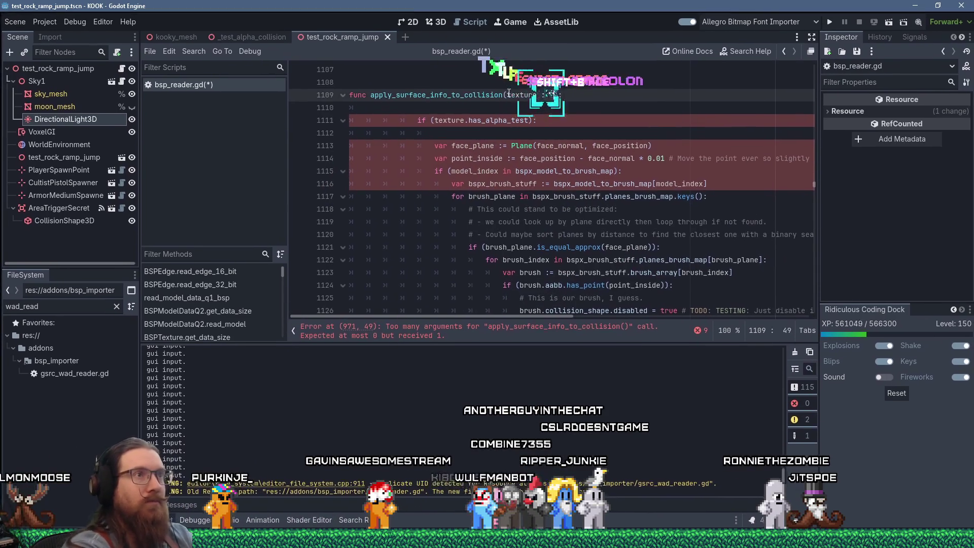
{"action": "key", "text": "Return"}
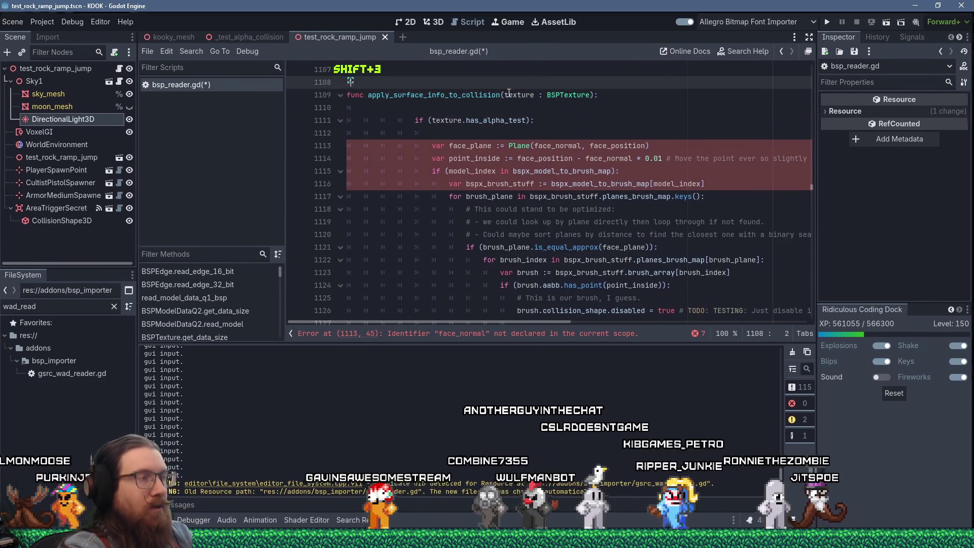
{"action": "type", "text": "Check for things"}
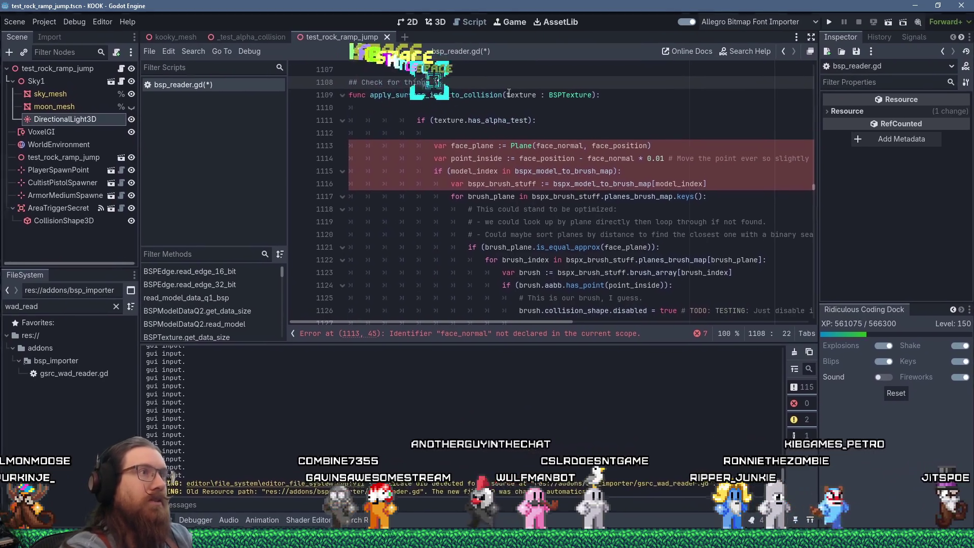
{"action": "type", "text": " like alpha test in the texture as well as"}
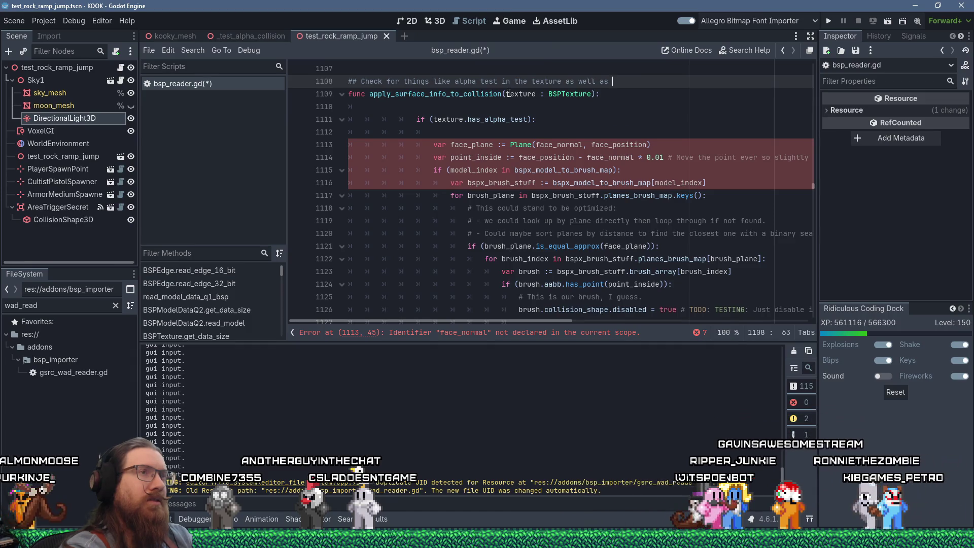
Step: Finish the doc comment with a second line about future per surface material flags here
{"action": "key", "text": "BackSpace"}
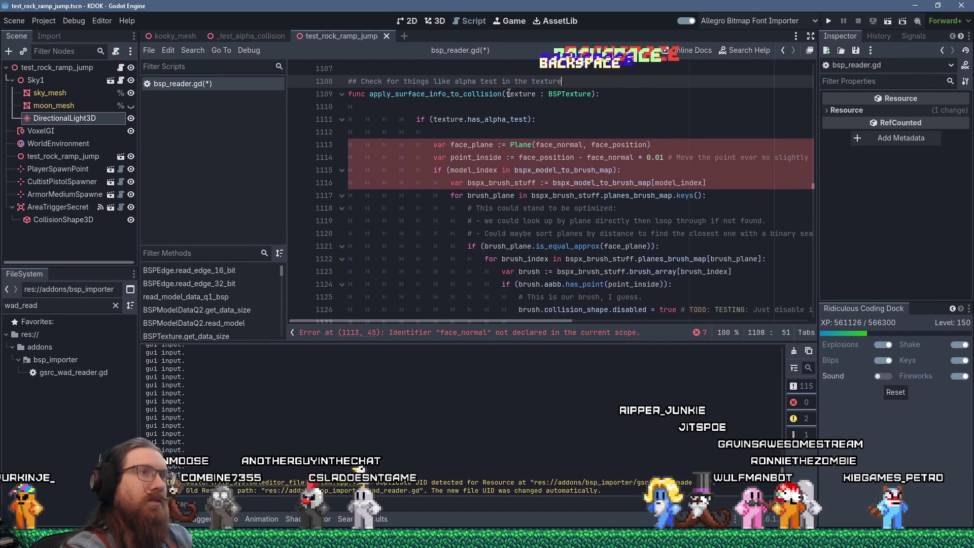
{"action": "key", "text": "BackSpace"}
{"action": "key", "text": "BackSpace"}
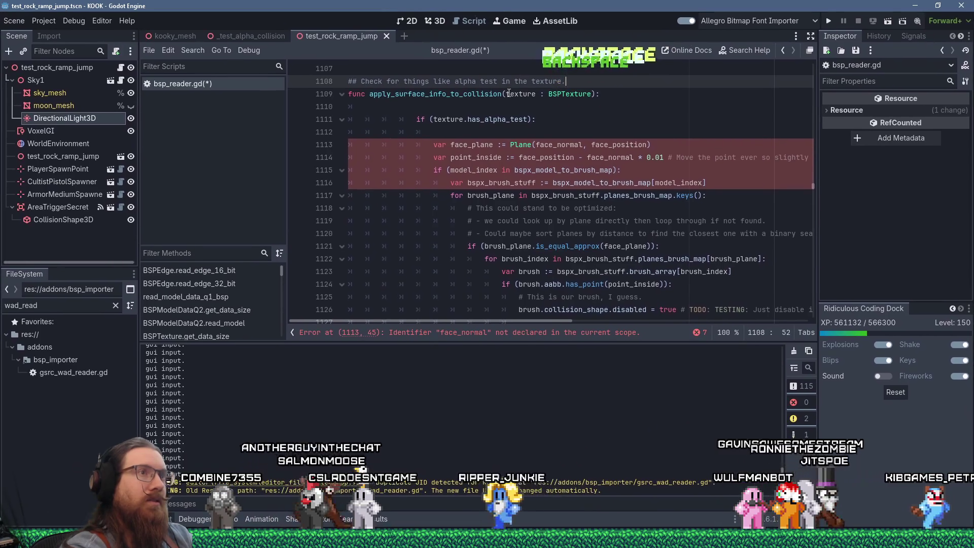
{"action": "type", "text": "."}
{"action": "key", "text": "Return"}
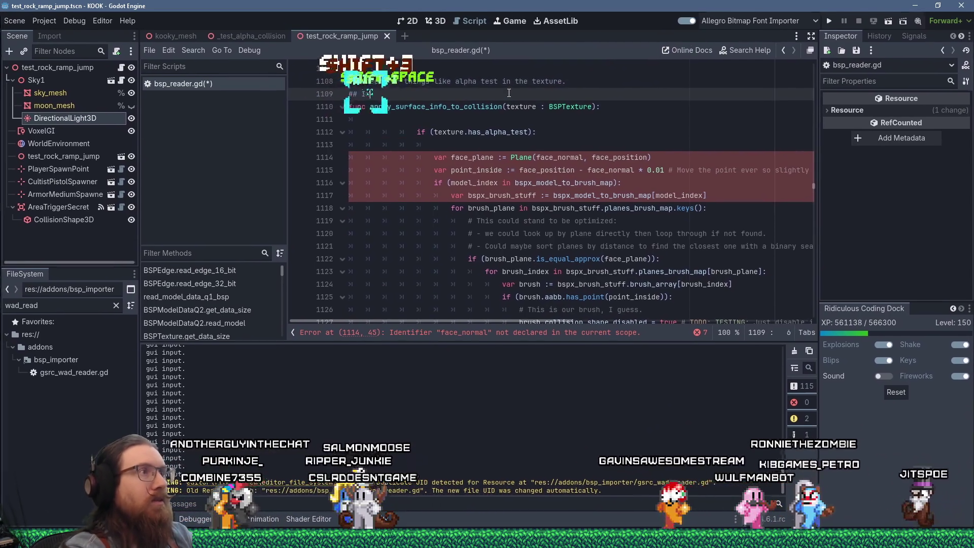
{"action": "type", "text": "n the future, we may have per su"}
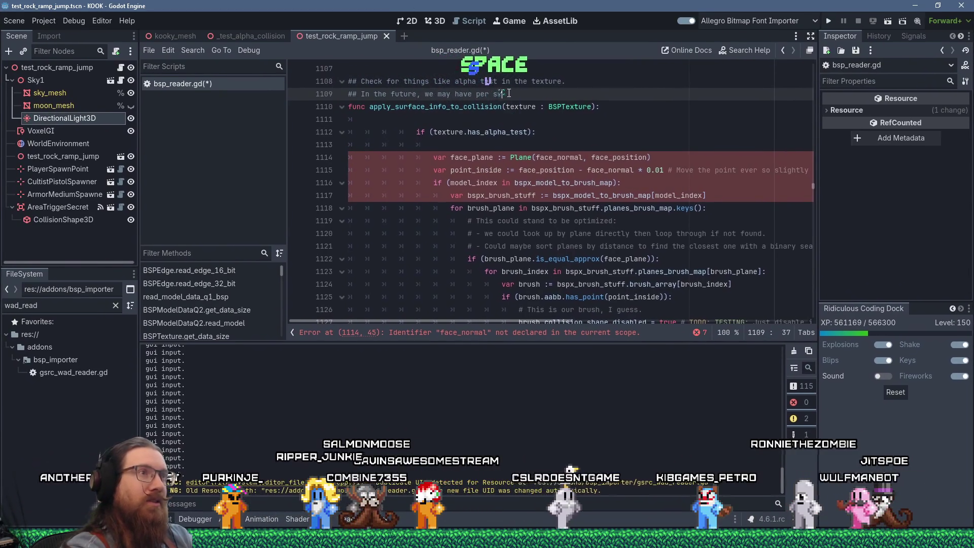
{"action": "type", "text": "rface mate"}
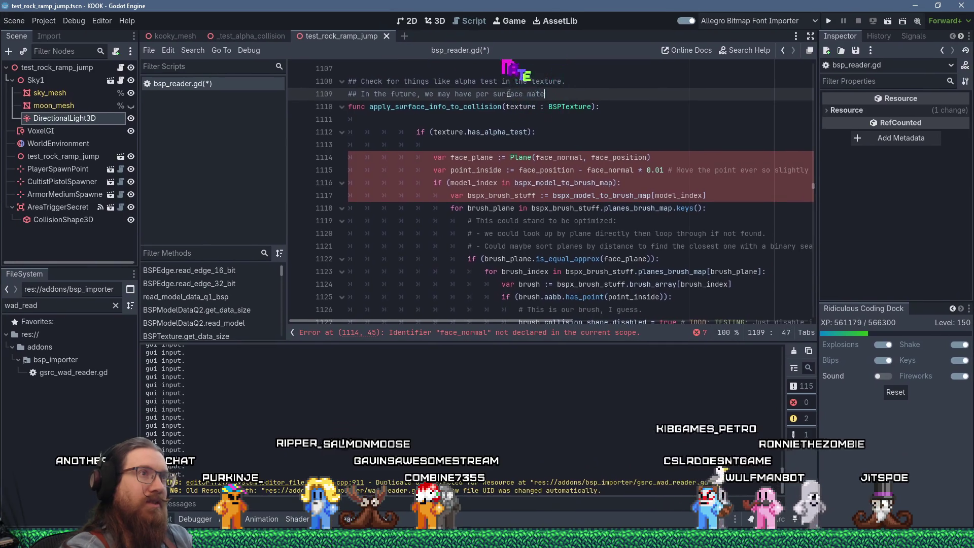
{"action": "type", "text": "erial"}
{"action": "key", "text": "BackSpace"}
{"action": "key", "text": "BackSpace"}
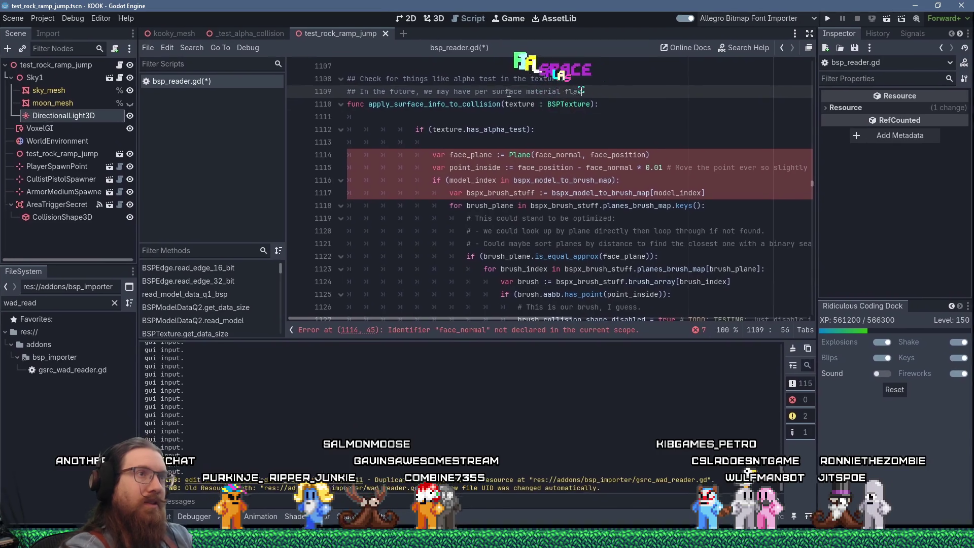
{"action": "key", "text": "BackSpace"}
{"action": "type", "text": "gs here"}
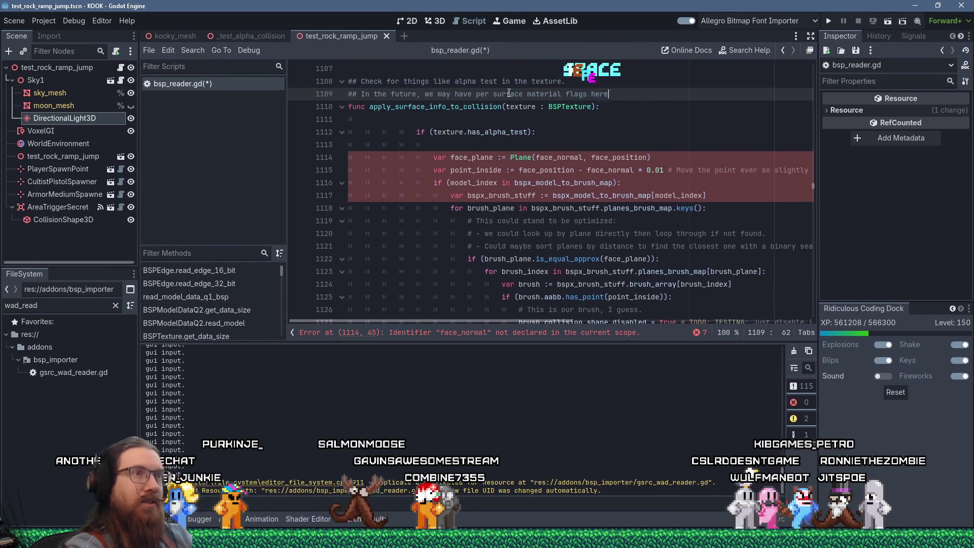
{"action": "key", "text": "Down"}
{"action": "key", "text": "Down"}
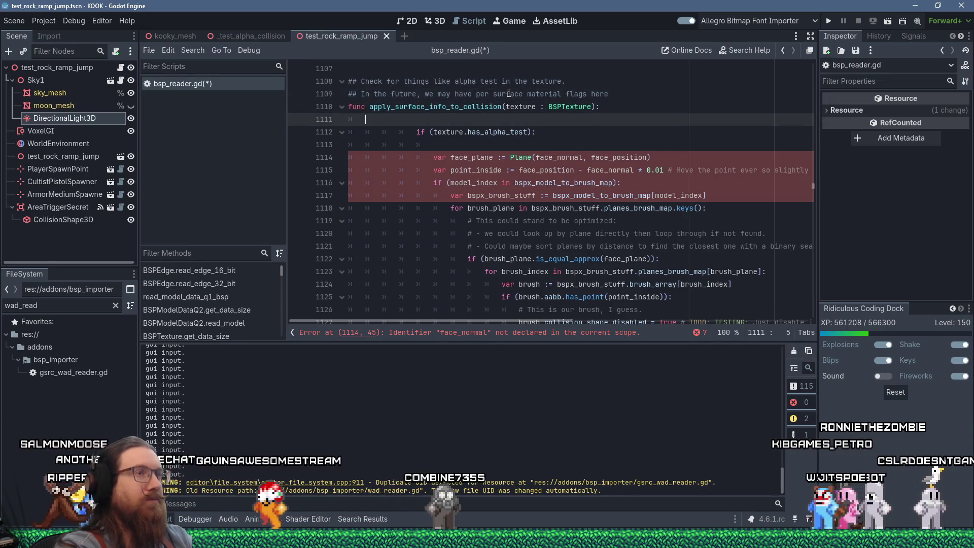
{"action": "scroll", "coordinate": [509, 93], "scroll_direction": "down", "scroll_amount": 4}
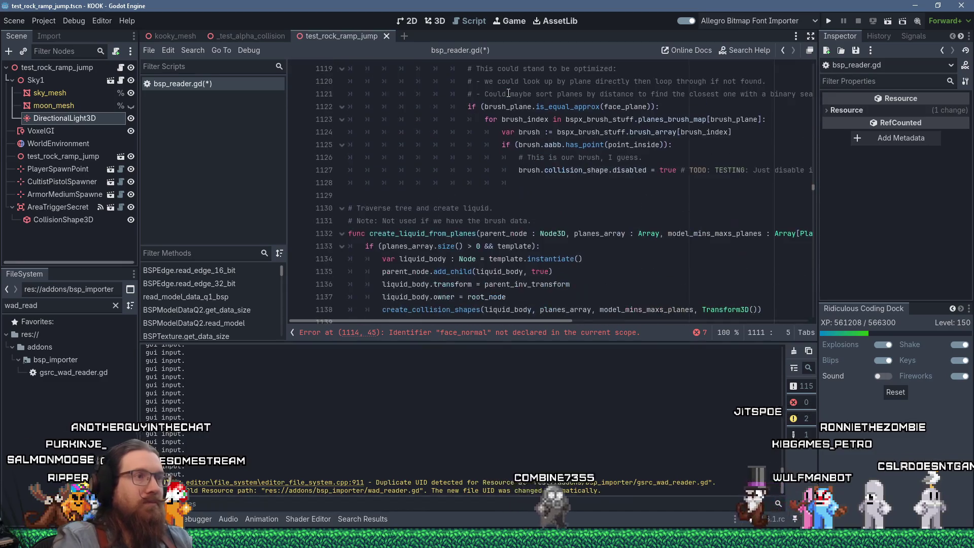
Step: Dedent the function body lines 1111–1128 and remove the blank line under the signature
{"action": "left_click", "coordinate": [522, 183], "text": "shift"}
{"action": "scroll", "coordinate": [542, 171], "scroll_direction": "up", "scroll_amount": 5}
{"action": "key", "text": "shift+Tab"}
{"action": "key", "text": "shift+Tab"}
{"action": "key", "text": "shift+Tab"}
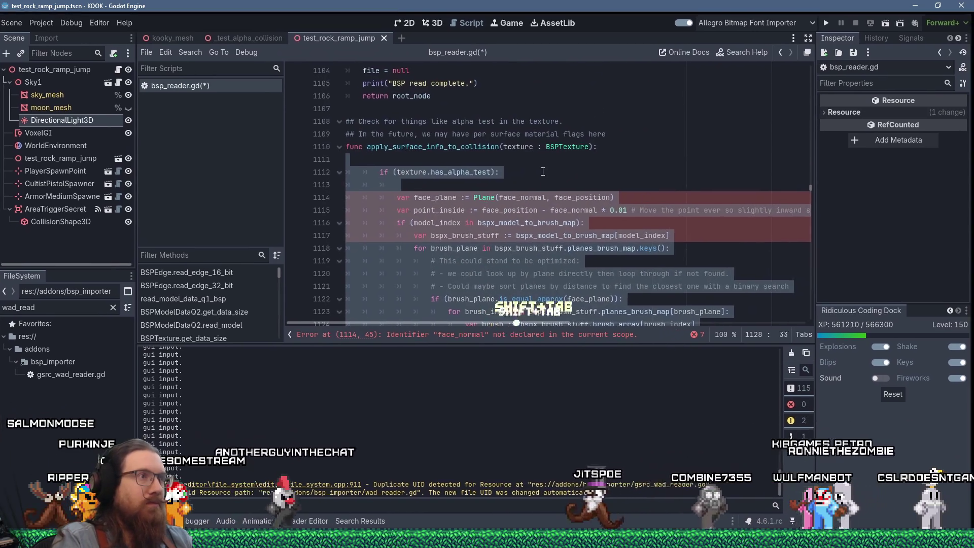
{"action": "left_click", "coordinate": [624, 149]}
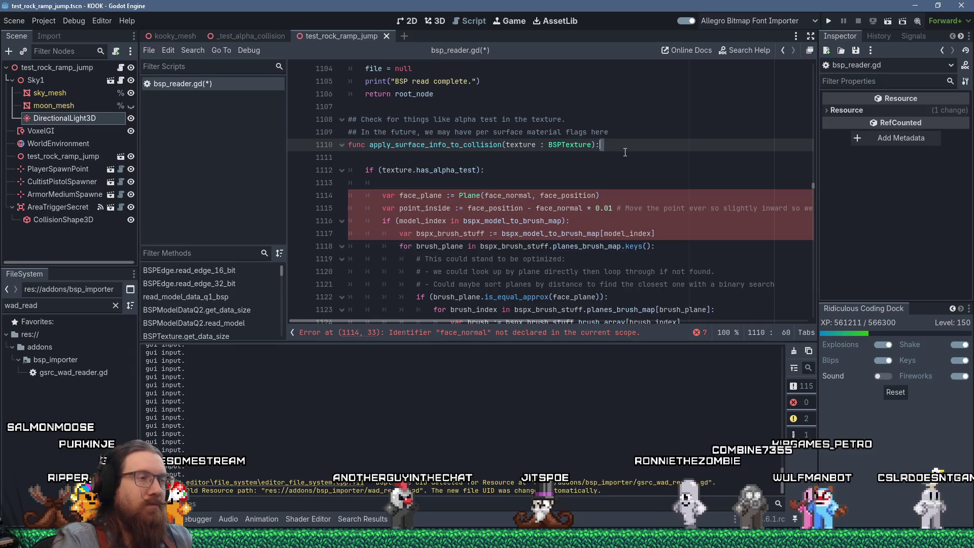
{"action": "key", "text": "Delete"}
{"action": "scroll", "coordinate": [583, 183], "scroll_direction": "down", "scroll_amount": 4}
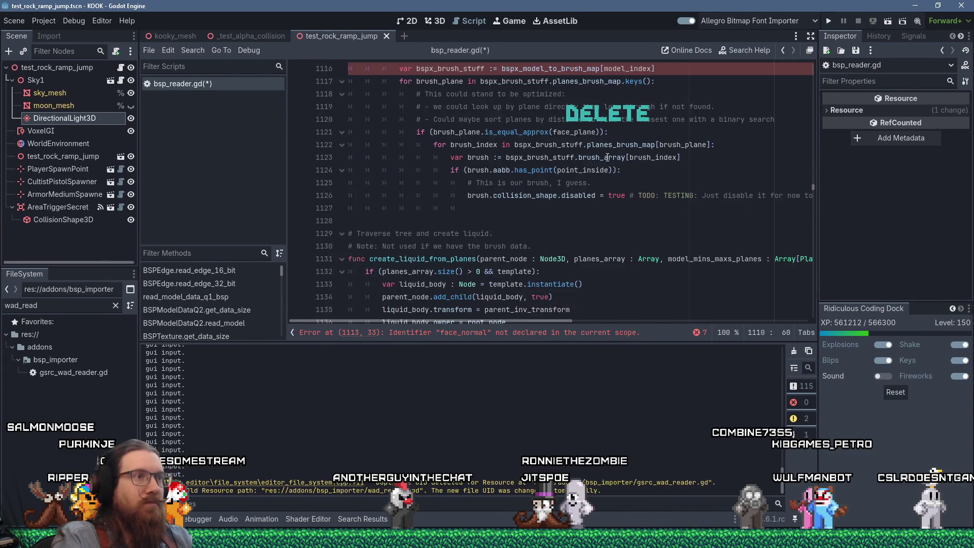
Step: Add return after disabling the brush collision, delete a blank line, and add a comma to the signature
{"action": "left_click", "coordinate": [551, 206]}
{"action": "type", "text": "urn"}
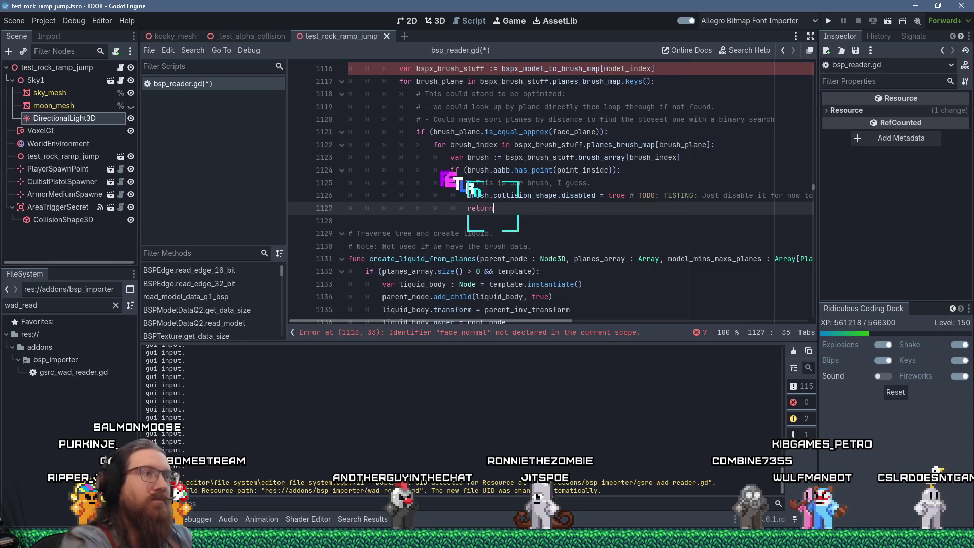
{"action": "key", "text": "Return"}
{"action": "key", "text": "Return"}
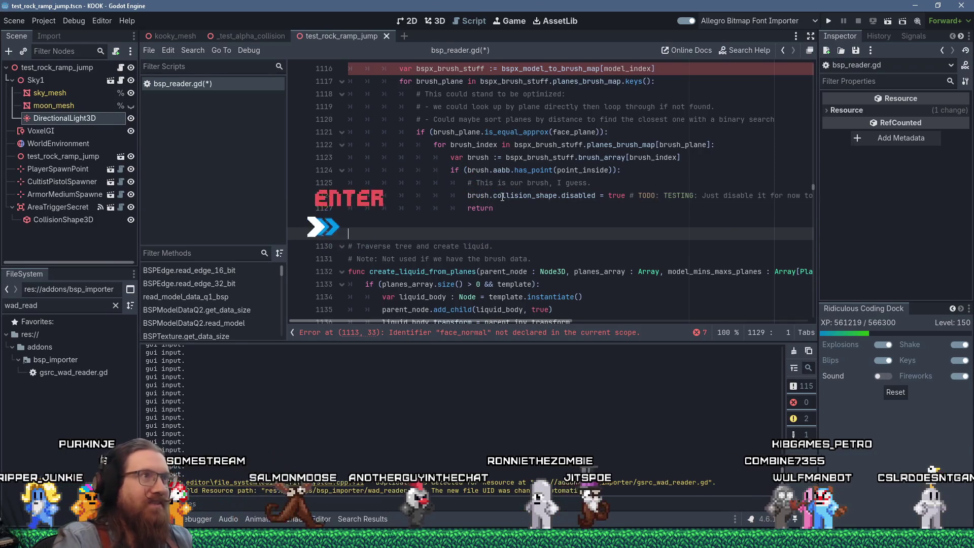
{"action": "scroll", "coordinate": [515, 197], "scroll_direction": "up", "scroll_amount": 4}
{"action": "left_click", "coordinate": [514, 158]}
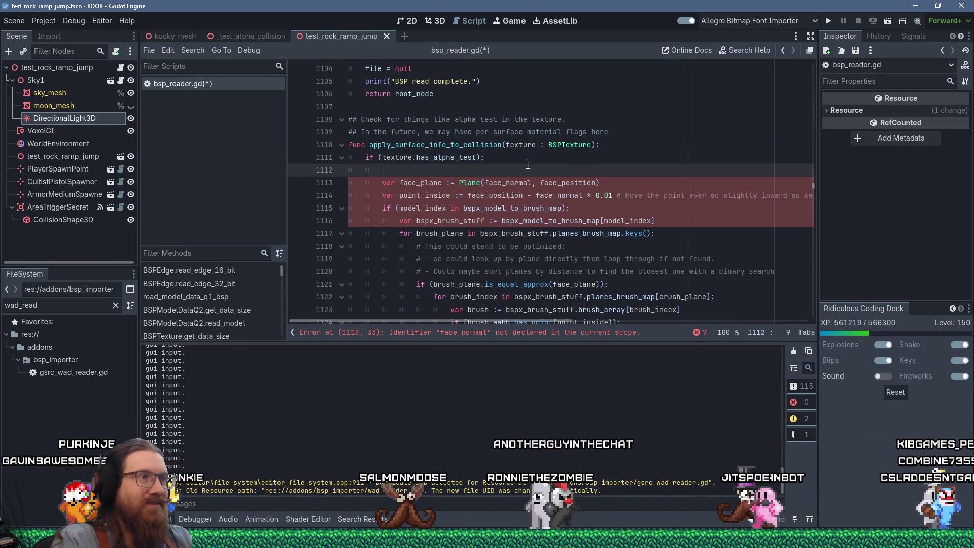
{"action": "key", "text": "Delete"}
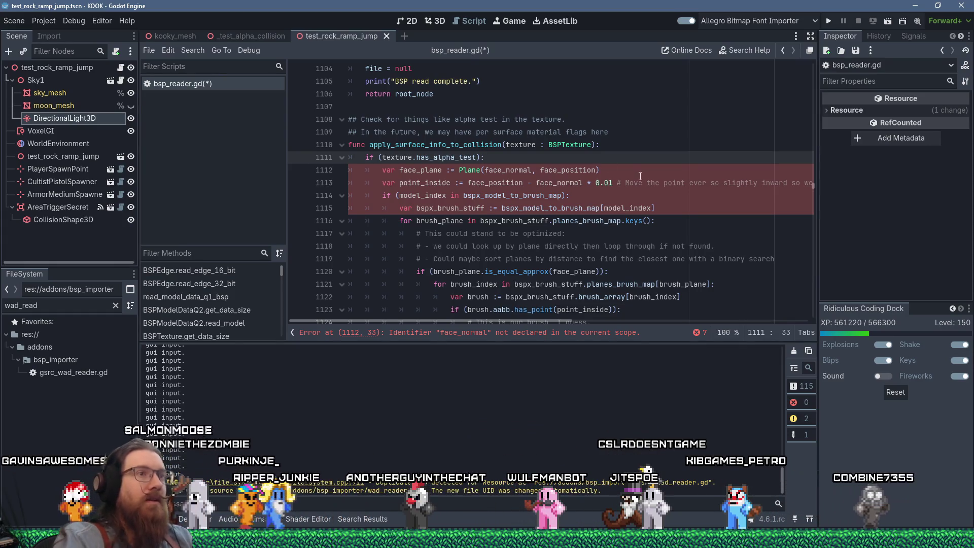
{"action": "left_click", "coordinate": [592, 145]}
{"action": "type", "text": ","}
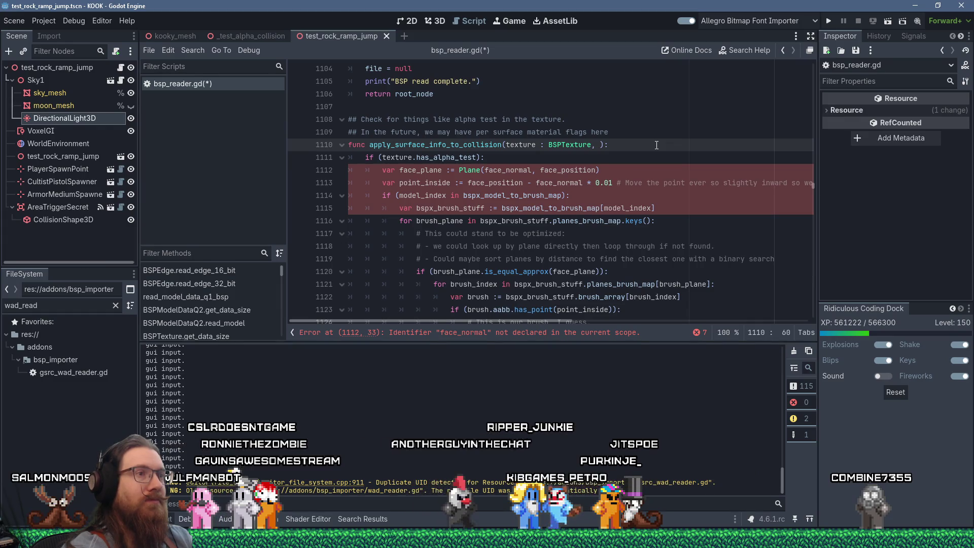
Step: Add face_position : Vector3 and face_normal : Vector3 parameters after texture : BSPTexture
{"action": "type", "text": "face_posi"}
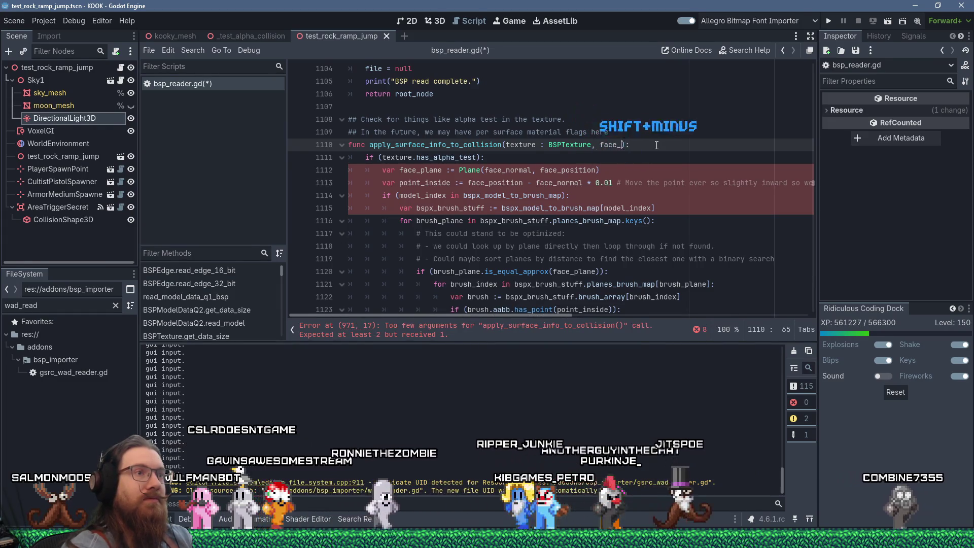
{"action": "type", "text": "tion, f"}
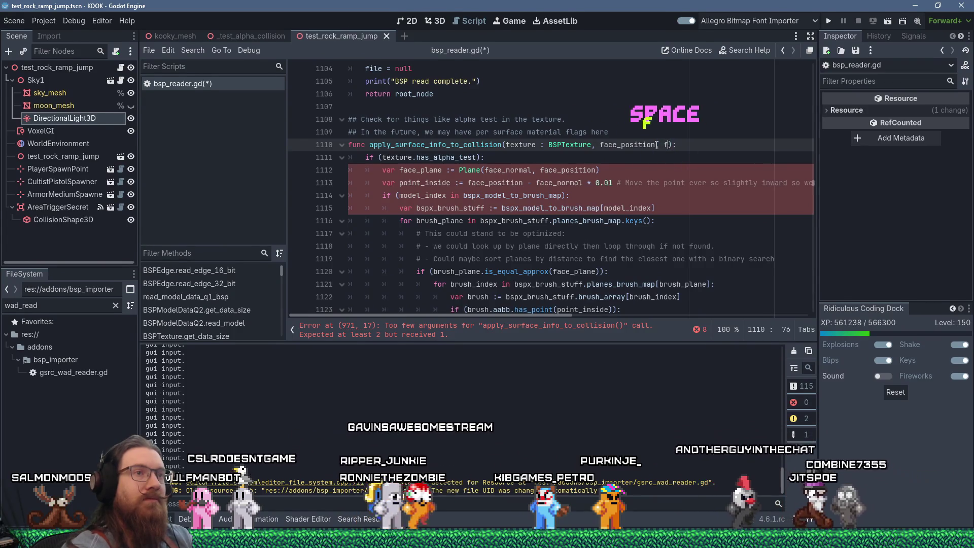
{"action": "key", "text": "BackSpace"}
{"action": "key", "text": "BackSpace"}
{"action": "type", "text": ": Vector3, "}
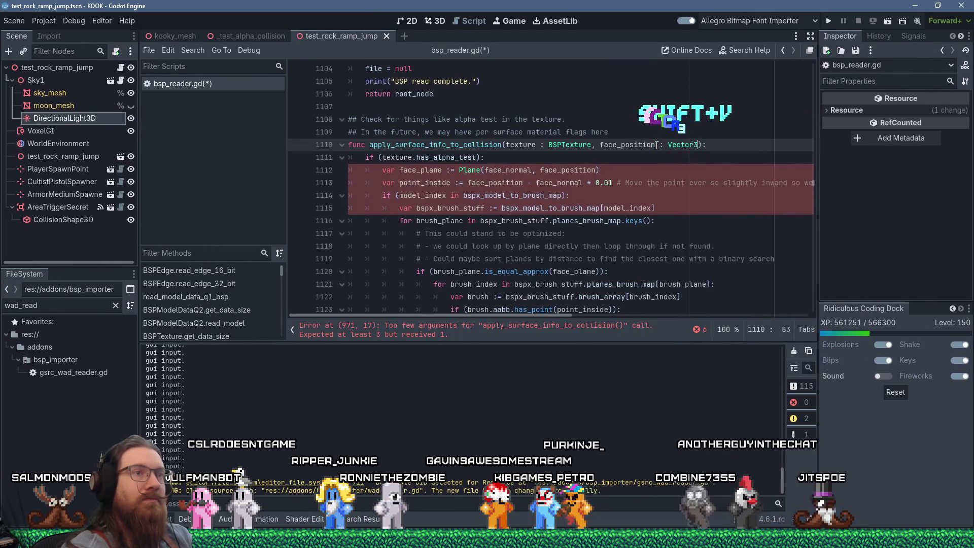
{"action": "type", "text": "face_no"}
{"action": "type", "text": "rmal : Vector3"}
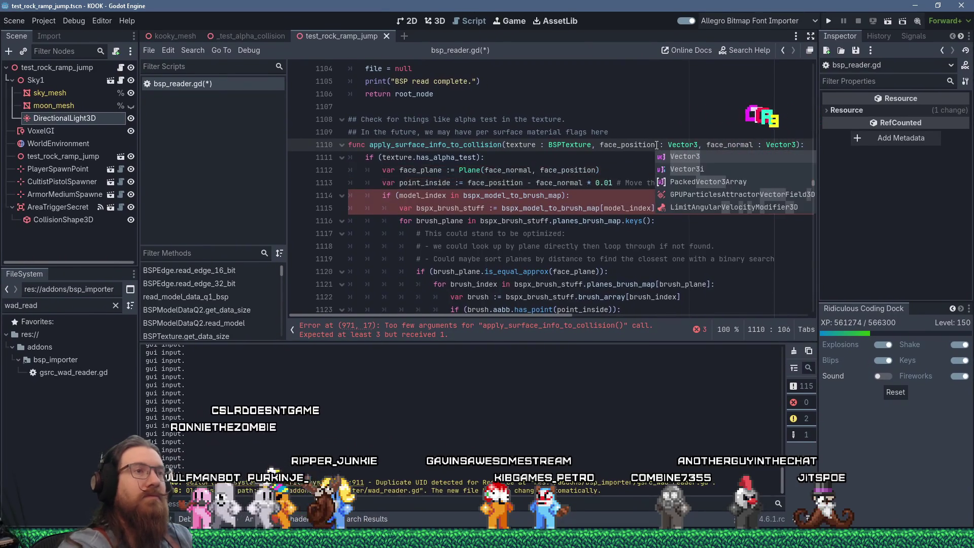
{"action": "key", "text": "Escape"}
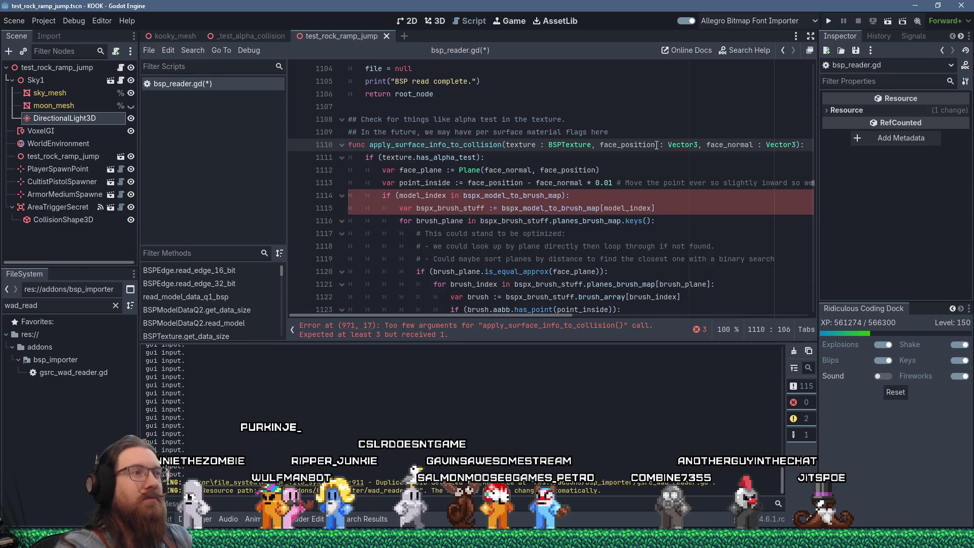
{"action": "key", "text": "Down"}
{"action": "key", "text": "Down"}
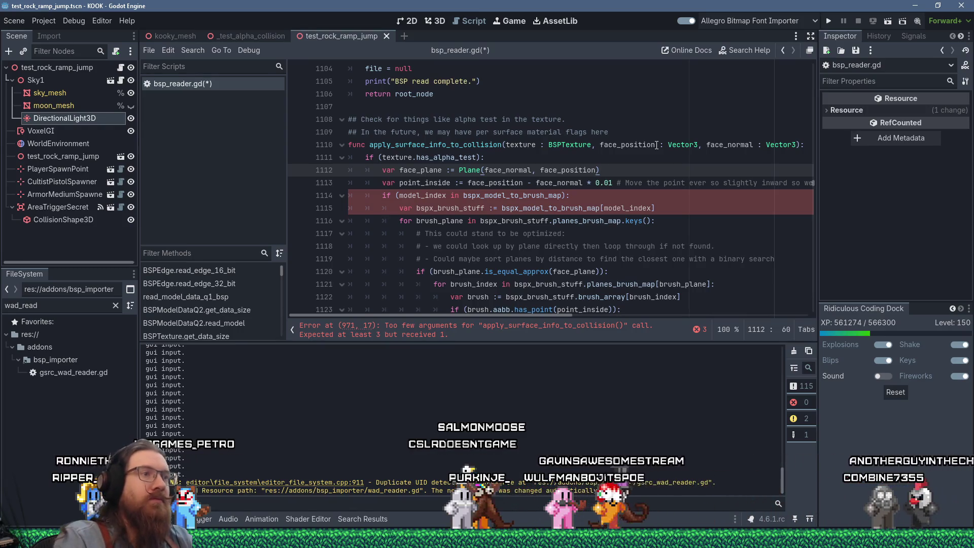
{"action": "double_click", "coordinate": [517, 196]}
Step: Append face_position and face_normal as arguments to the line-971 apply_surface_info_to_collision call
{"action": "key", "text": "ctrl+f"}
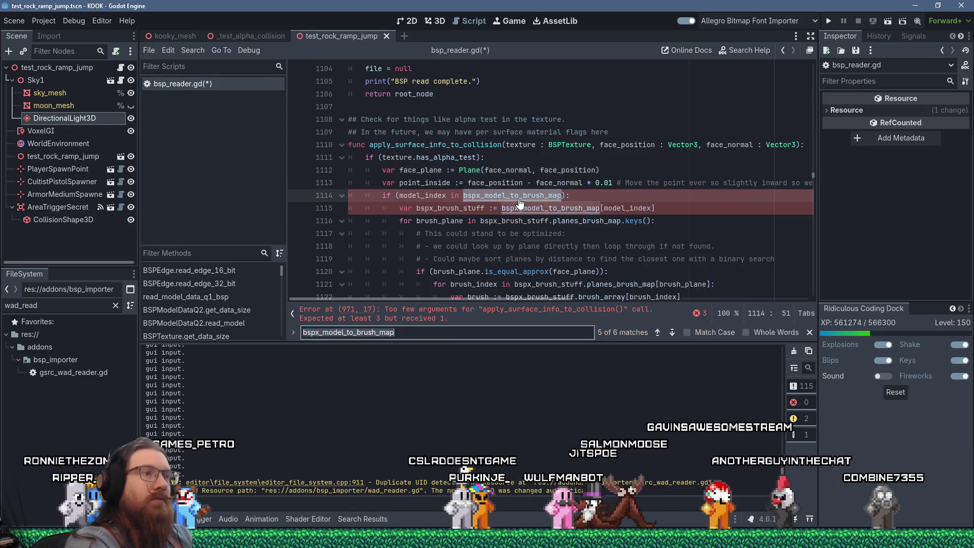
{"action": "key", "text": "Return"}
{"action": "key", "text": "Return"}
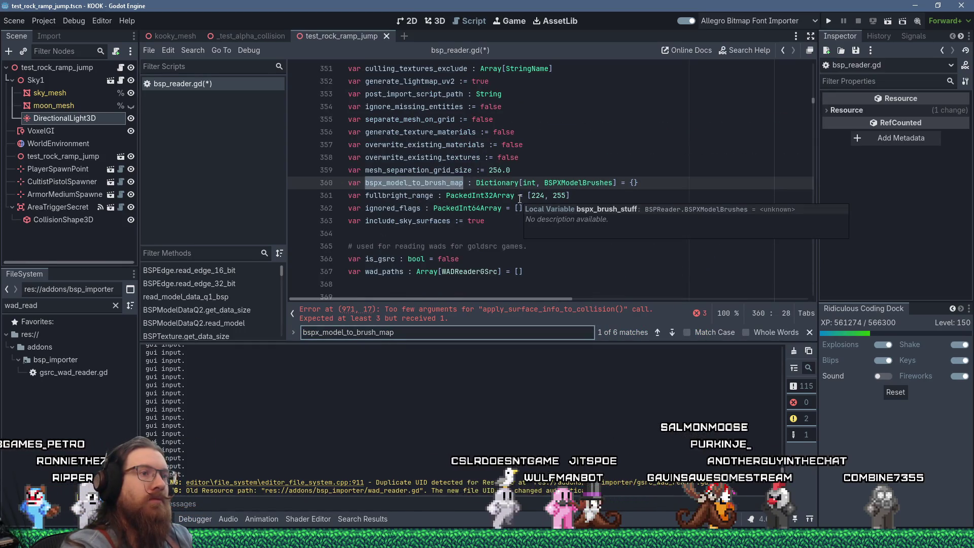
{"action": "left_click", "coordinate": [501, 312]}
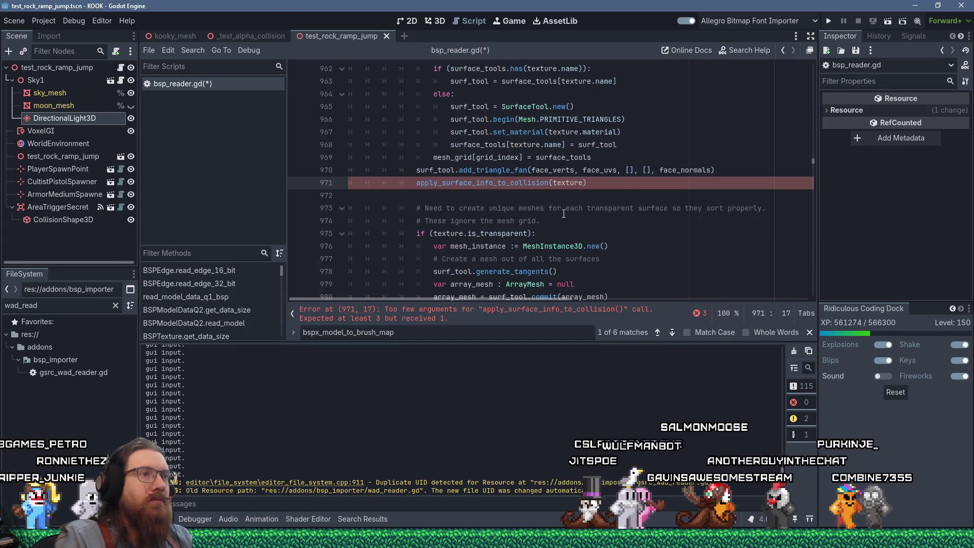
{"action": "type", "text": ", face"}
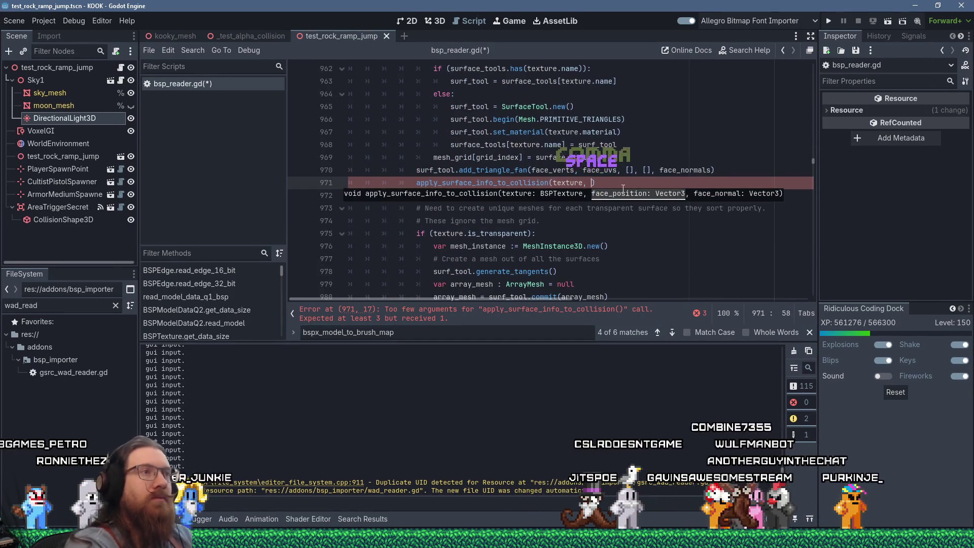
{"action": "type", "text": "_position, "}
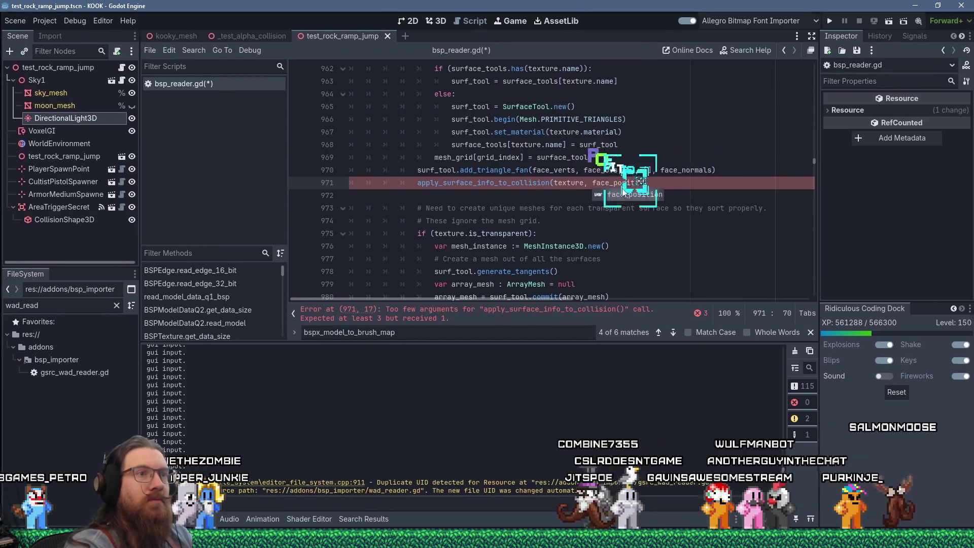
{"action": "type", "text": "face_normal"}
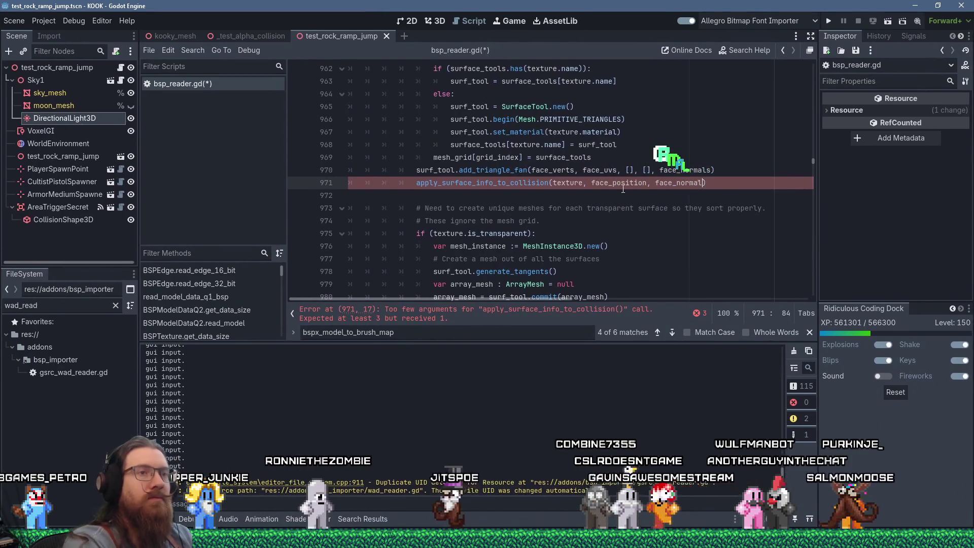
{"action": "left_click", "coordinate": [507, 184], "text": "ctrl"}
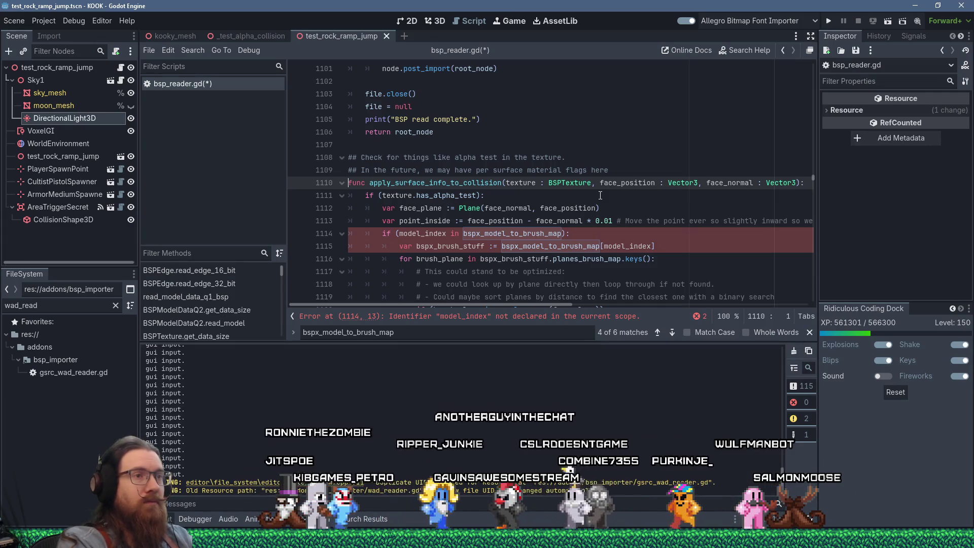
Step: Add a model_index : int parameter to the function and pass model_index in the line-971 call
{"action": "left_click", "coordinate": [599, 182]}
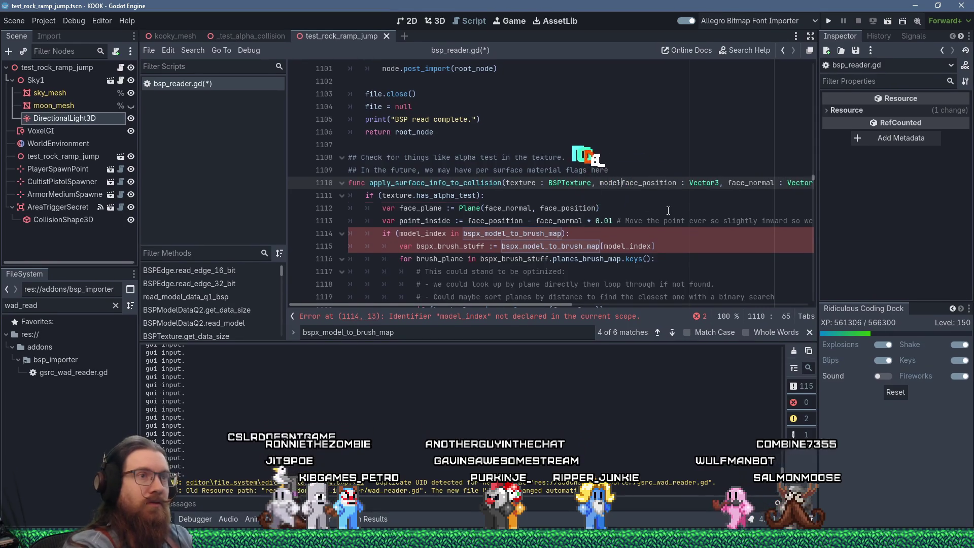
{"action": "type", "text": "_index : int,"}
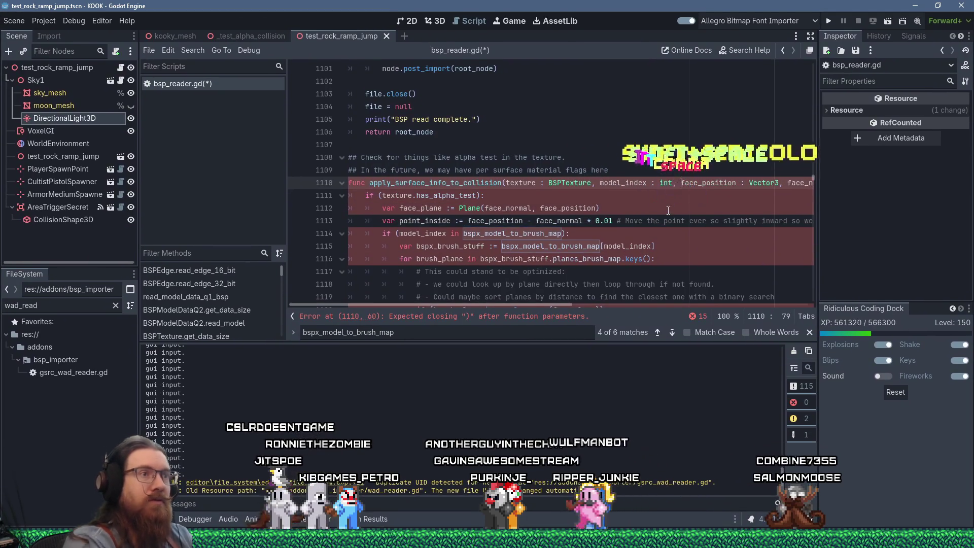
{"action": "left_click", "coordinate": [553, 312]}
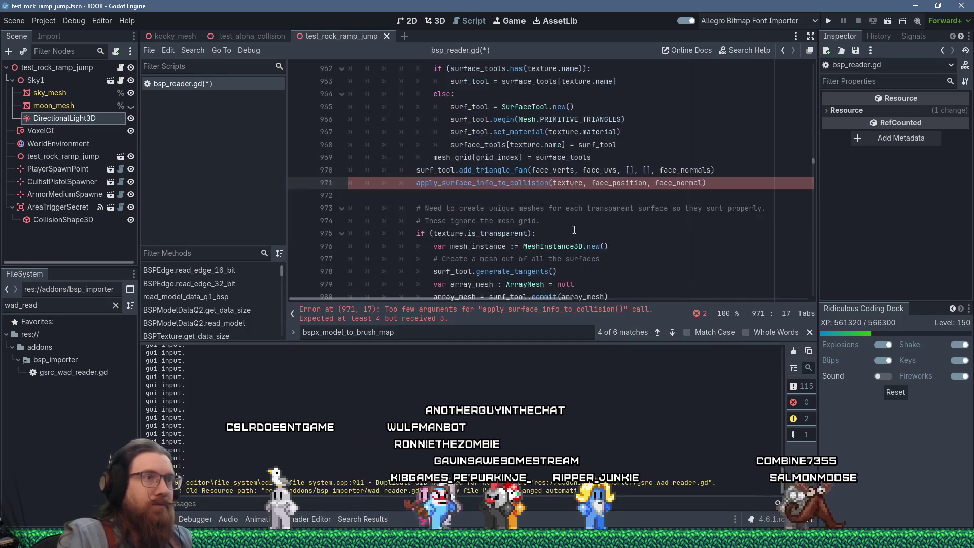
{"action": "type", "text": "model_index,"}
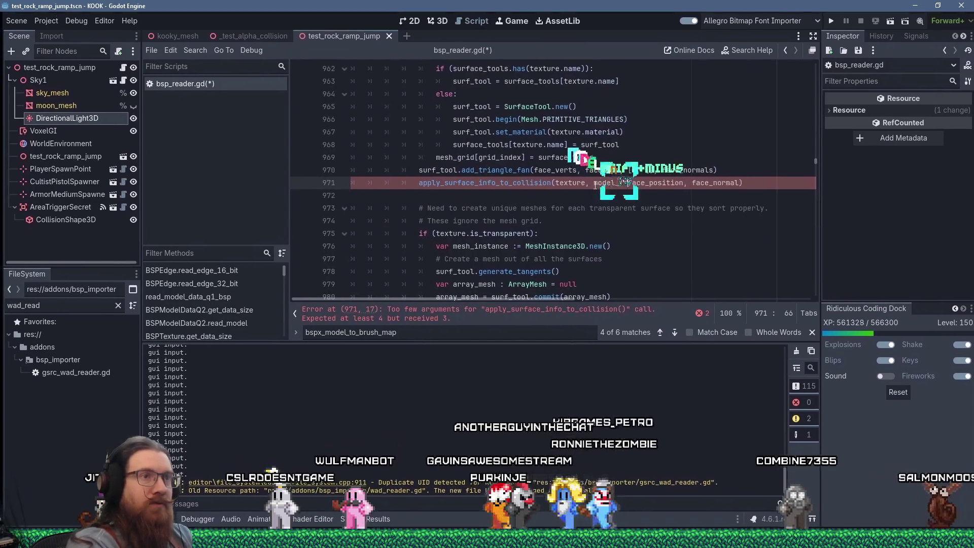
{"action": "left_click", "coordinate": [520, 157]}
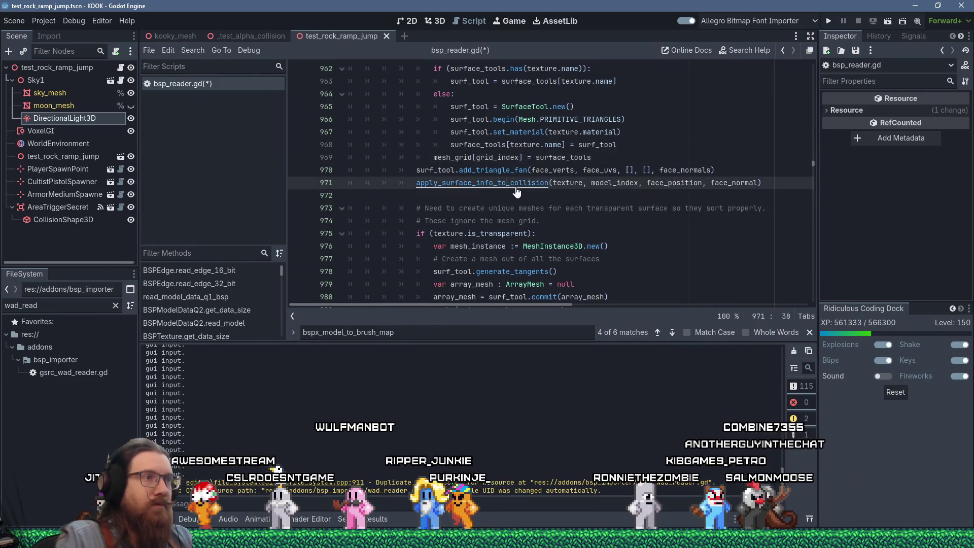
{"action": "left_click", "coordinate": [481, 183], "text": "ctrl"}
Step: Review apply_surface_info_to_collision at line 1110 and its bspx_model_to_brush_map[model_index] lookup in the alpha-test check
{"action": "scroll", "coordinate": [585, 206], "scroll_direction": "down", "scroll_amount": 3}
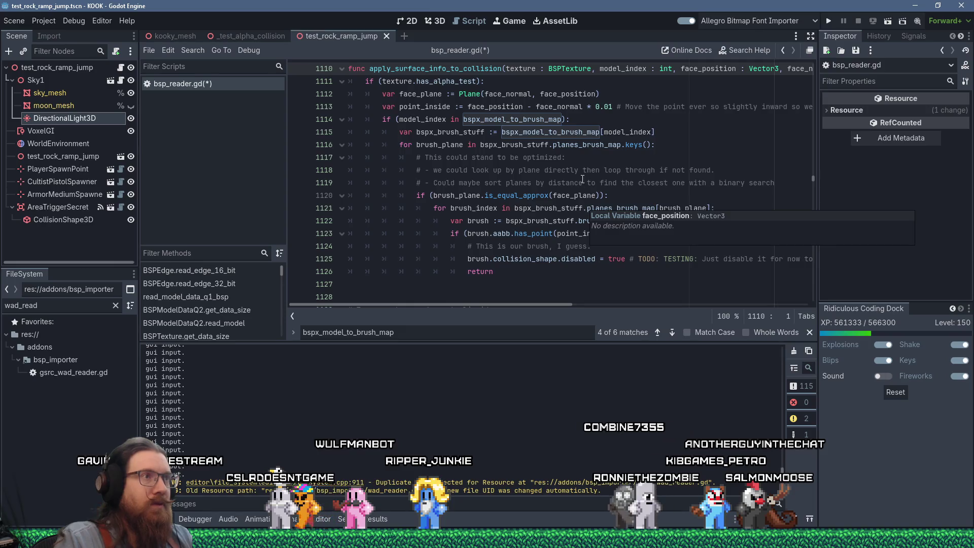
{"action": "left_click", "coordinate": [501, 284]}
{"action": "scroll", "coordinate": [501, 284], "scroll_direction": "up", "scroll_amount": 2}
{"action": "left_click", "coordinate": [599, 146]}
{"action": "left_click", "coordinate": [622, 159]}
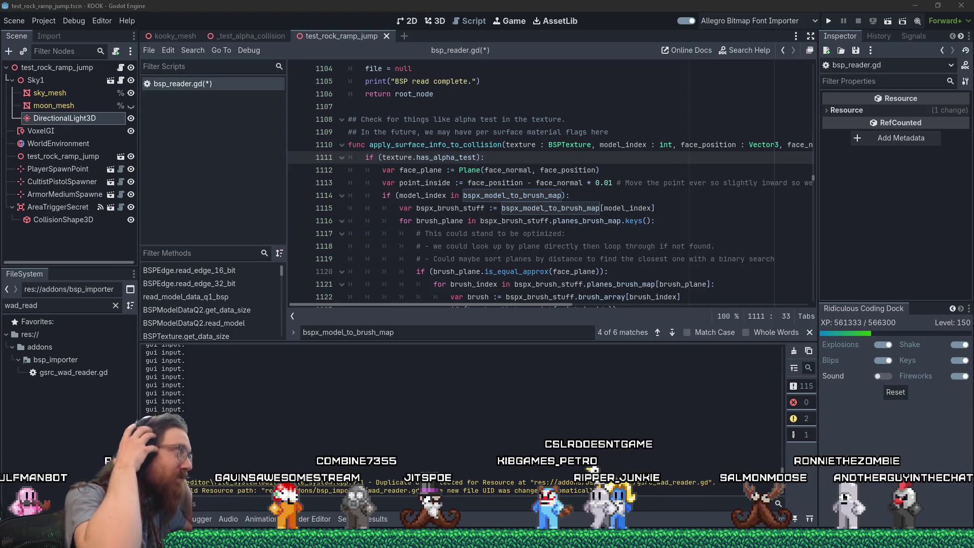
{"action": "left_click", "coordinate": [405, 216]}
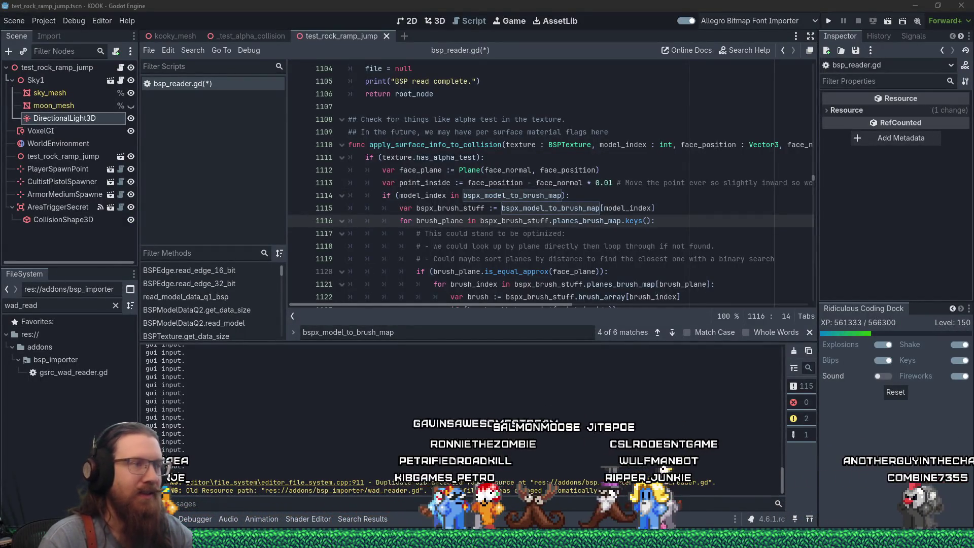
Step: Review the collision_shape.disabled = true and return lines ending apply_surface_info_to_collision
{"action": "left_click", "coordinate": [603, 183]}
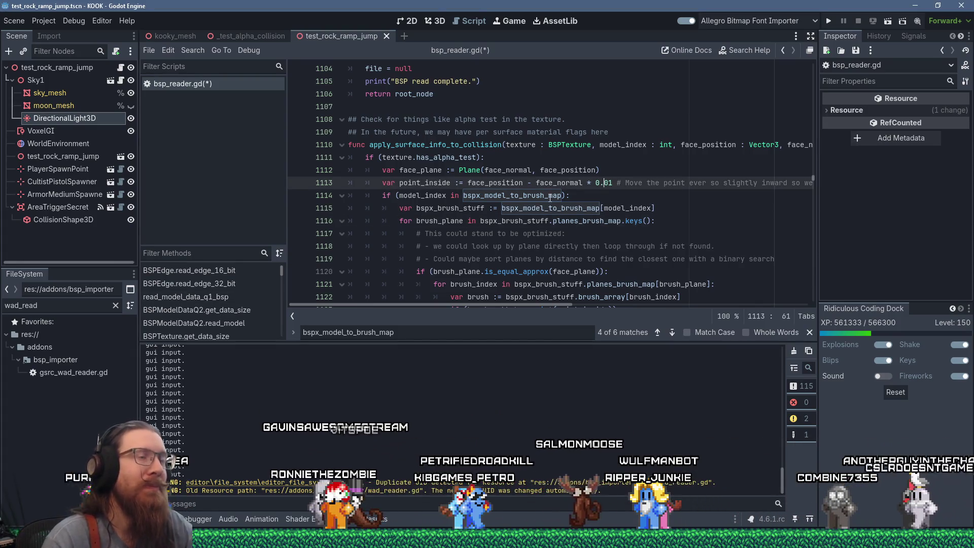
{"action": "scroll", "coordinate": [473, 215], "scroll_direction": "down", "scroll_amount": 4}
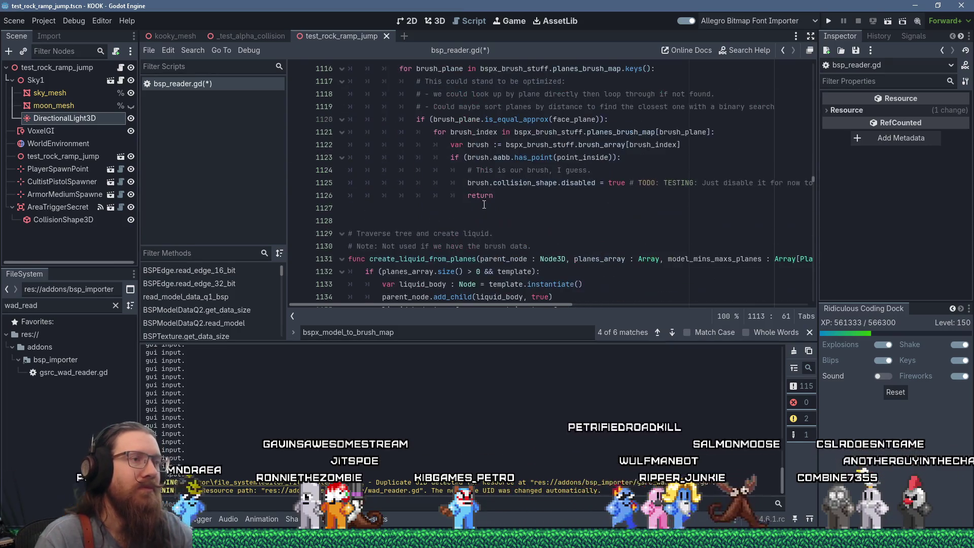
{"action": "left_click", "coordinate": [501, 207]}
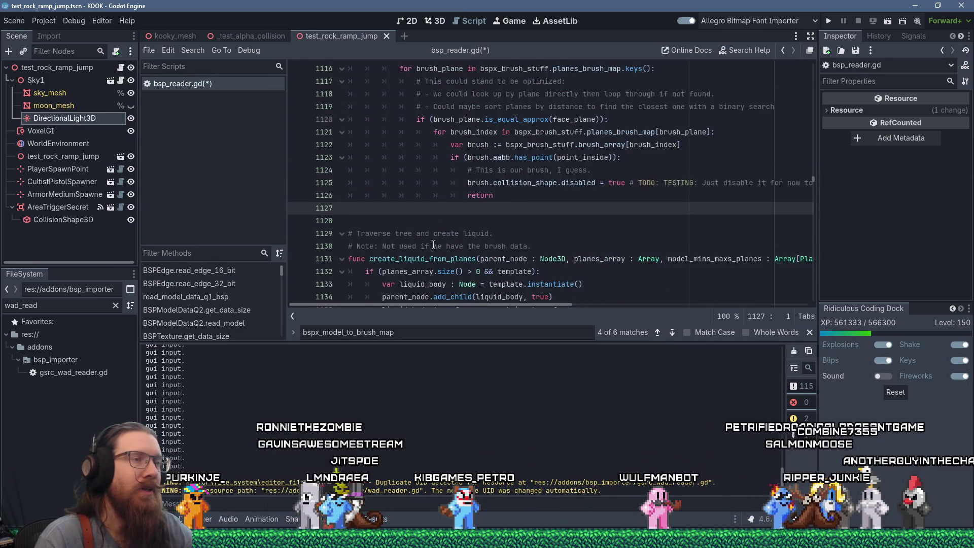
{"action": "left_click", "coordinate": [542, 545]}
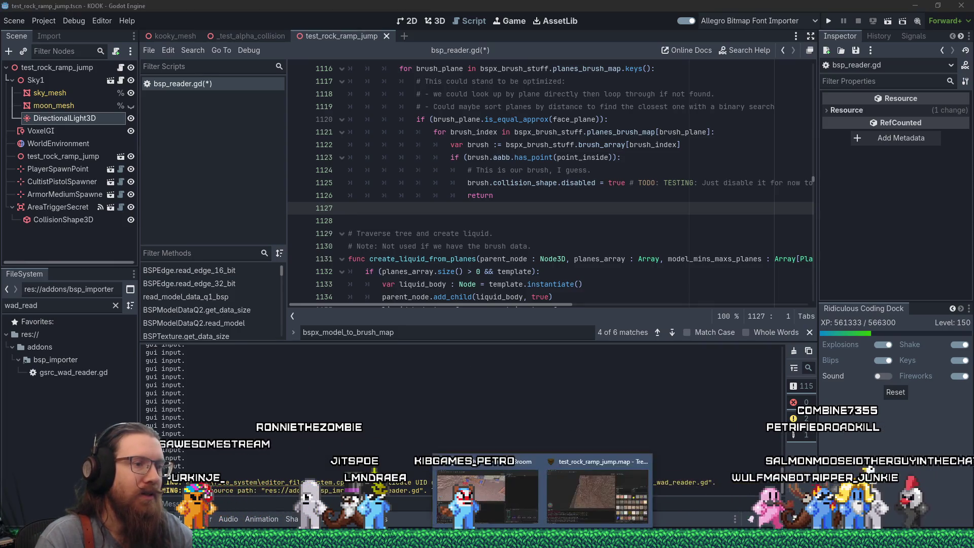
Step: In TrenchBroom, open _test_alpha_collision.map from the recent files
{"action": "left_click", "coordinate": [616, 480]}
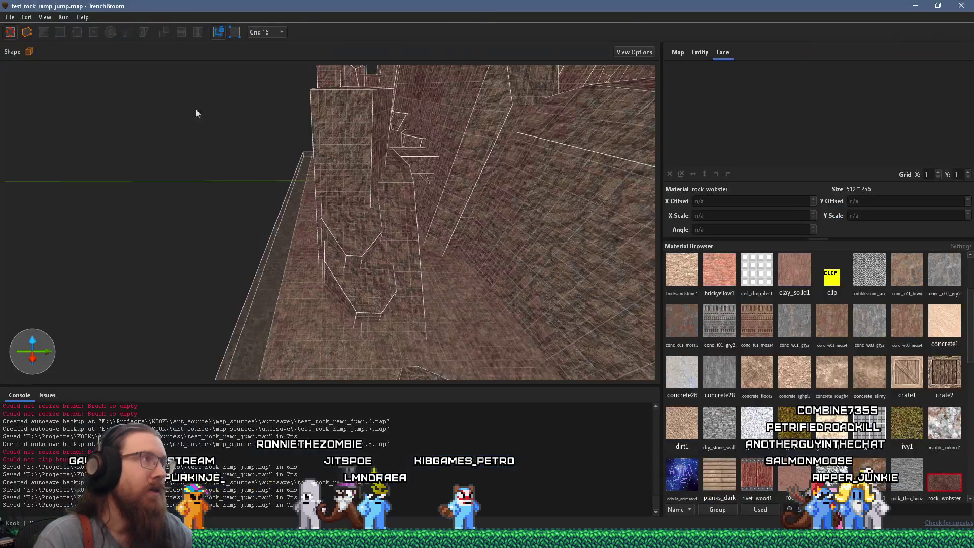
{"action": "left_click", "coordinate": [9, 17]}
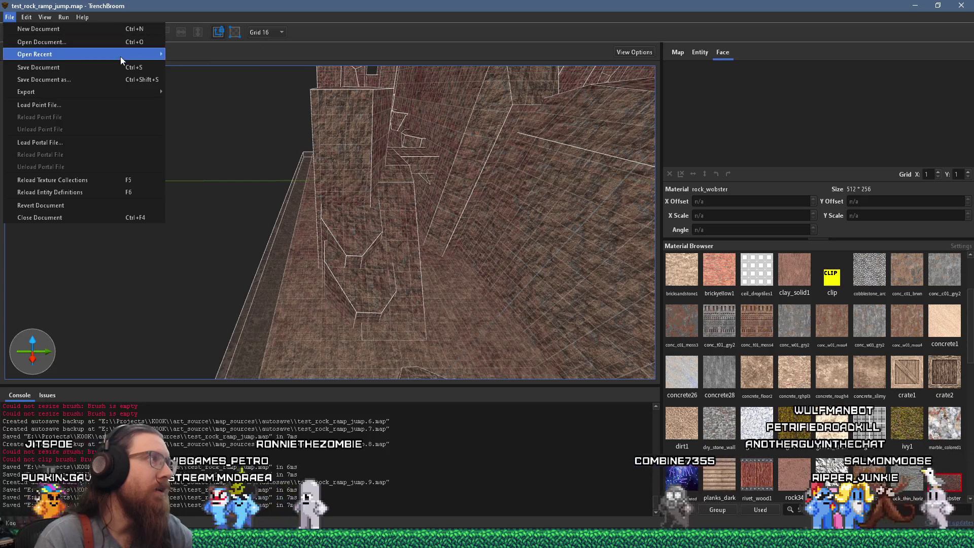
{"action": "mouse_move", "coordinate": [120, 56]}
{"action": "left_click", "coordinate": [220, 115]}
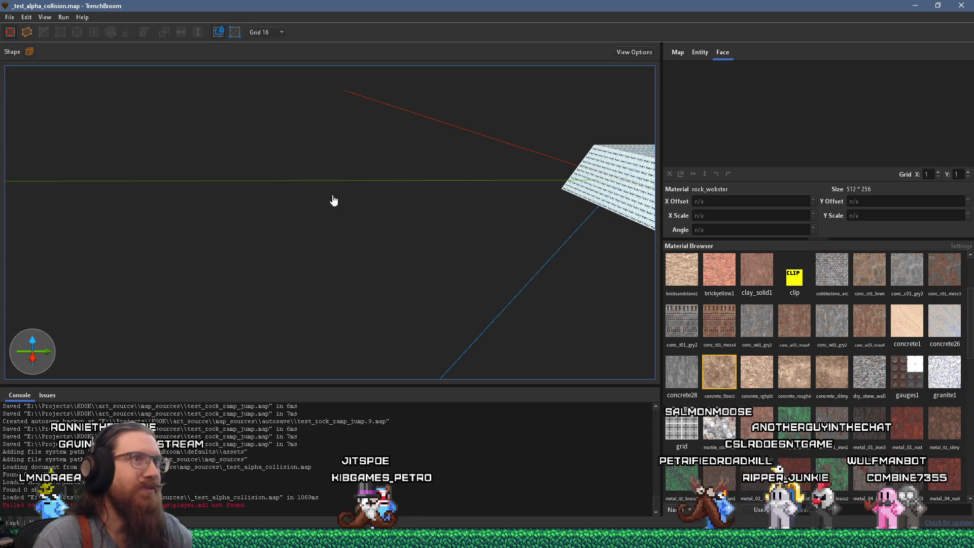
Step: Orbit to the test room, then select and centre the view on the grate cube
{"action": "mouse_move", "coordinate": [396, 173]}
{"action": "left_mouse_down"}
{"action": "mouse_move", "coordinate": [485, 173]}
{"action": "mouse_move", "coordinate": [236, 261]}
{"action": "mouse_move", "coordinate": [356, 215]}
{"action": "mouse_move", "coordinate": [241, 150]}
{"action": "left_mouse_up"}
{"action": "mouse_move", "coordinate": [106, 131]}
{"action": "left_mouse_down"}
{"action": "mouse_move", "coordinate": [504, 208]}
{"action": "mouse_move", "coordinate": [355, 193]}
{"action": "mouse_move", "coordinate": [219, 162]}
{"action": "mouse_move", "coordinate": [278, 148]}
{"action": "left_mouse_up"}
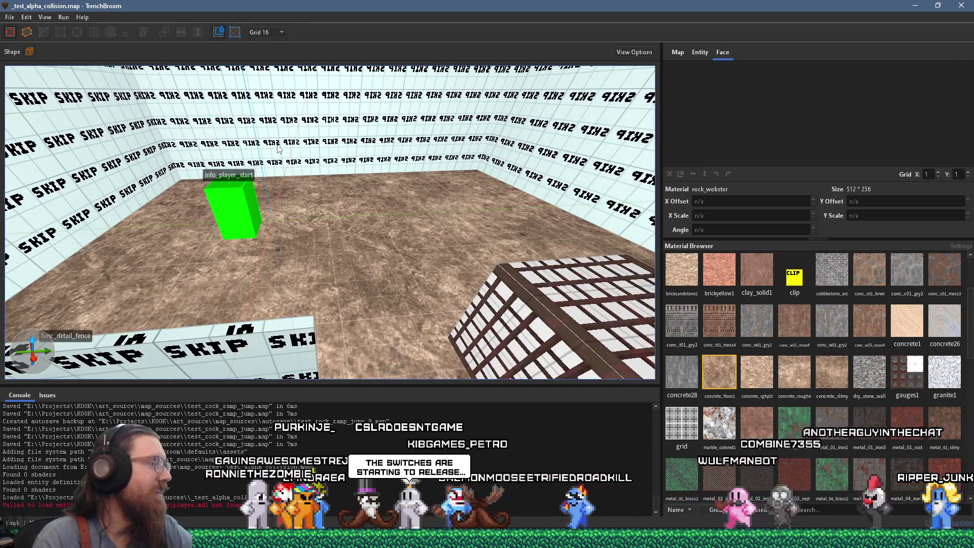
{"action": "mouse_move", "coordinate": [279, 153]}
{"action": "left_mouse_down"}
{"action": "mouse_move", "coordinate": [307, 152]}
{"action": "mouse_move", "coordinate": [302, 173]}
{"action": "left_mouse_up"}
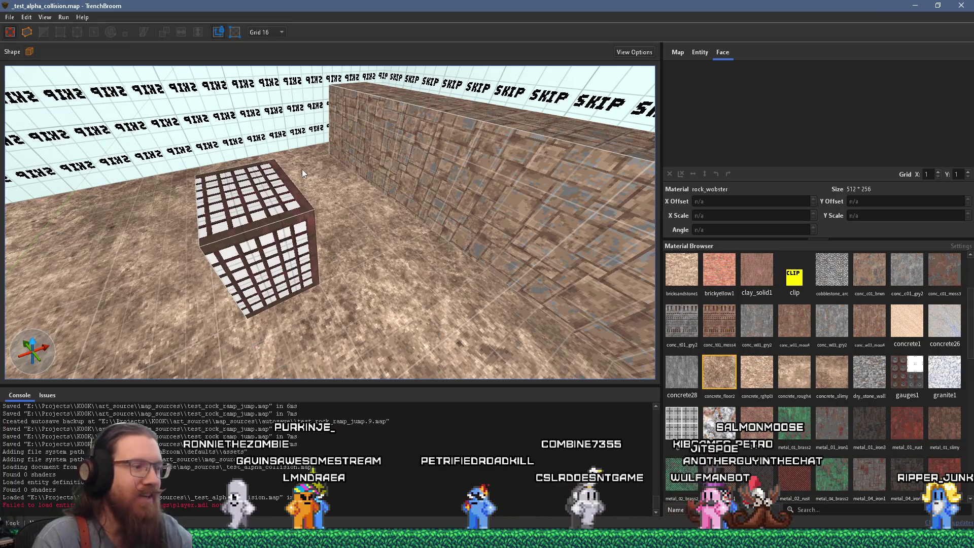
{"action": "left_click_drag", "start_coordinate": [302, 172], "coordinate": [293, 215]}
{"action": "left_click", "coordinate": [296, 219]}
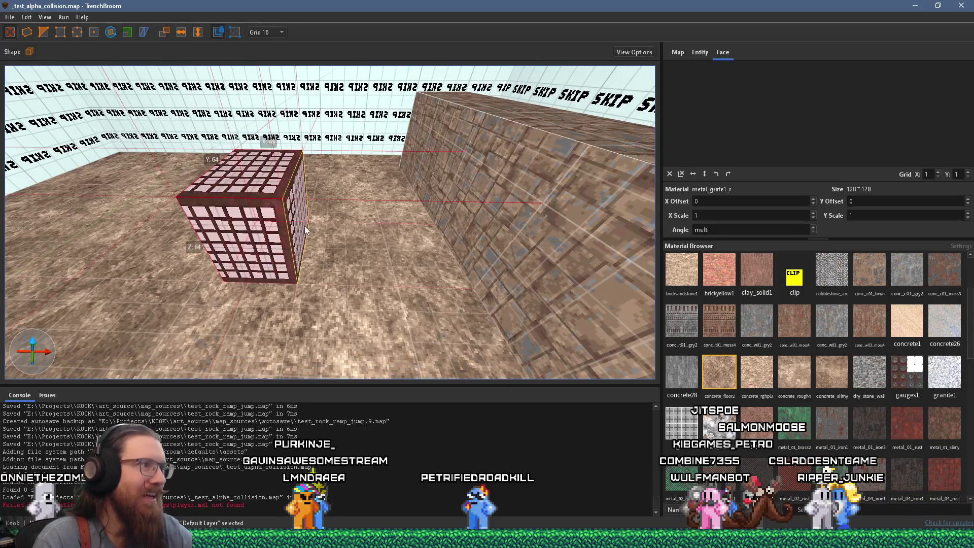
{"action": "key", "text": "ctrl+u"}
Step: Compile the map with the qbsp profile, close the results, and return to Godot
{"action": "left_click", "coordinate": [9, 16]}
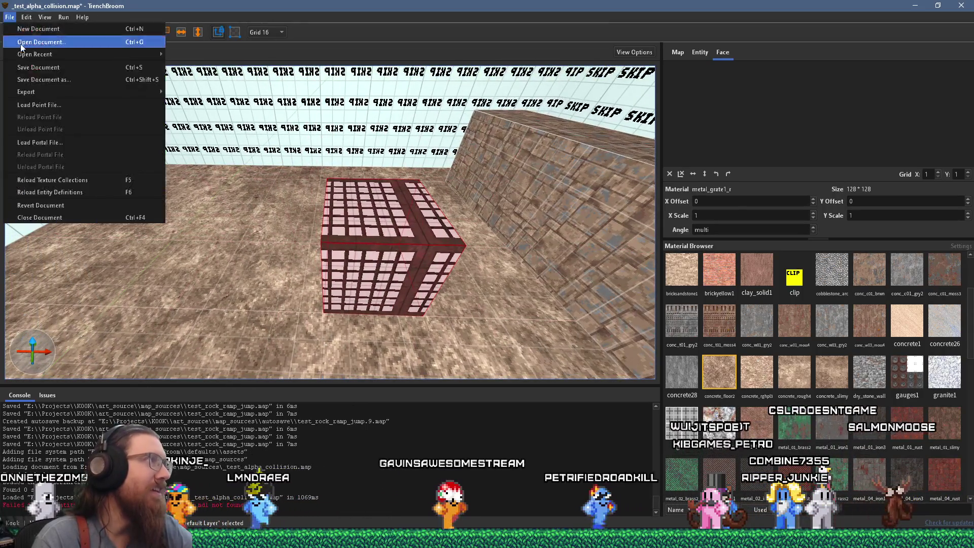
{"action": "left_click", "coordinate": [10, 17]}
{"action": "left_click", "coordinate": [63, 16]}
{"action": "left_click", "coordinate": [82, 28]}
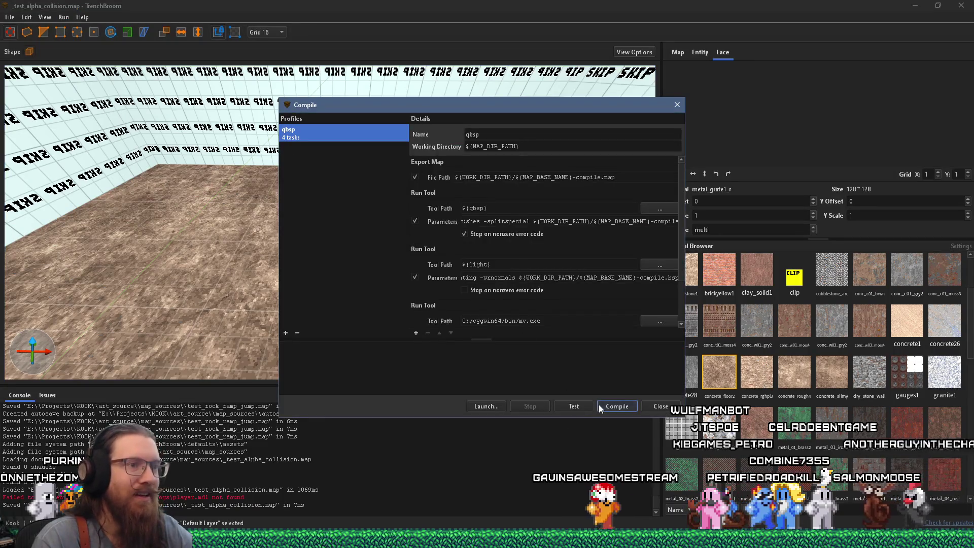
{"action": "left_click", "coordinate": [650, 410]}
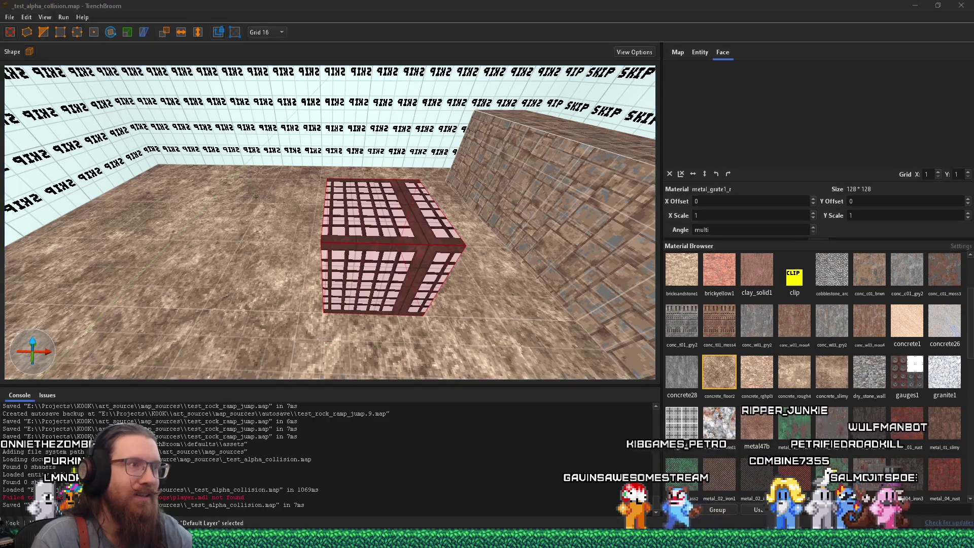
{"action": "key", "text": "alt+Tab"}
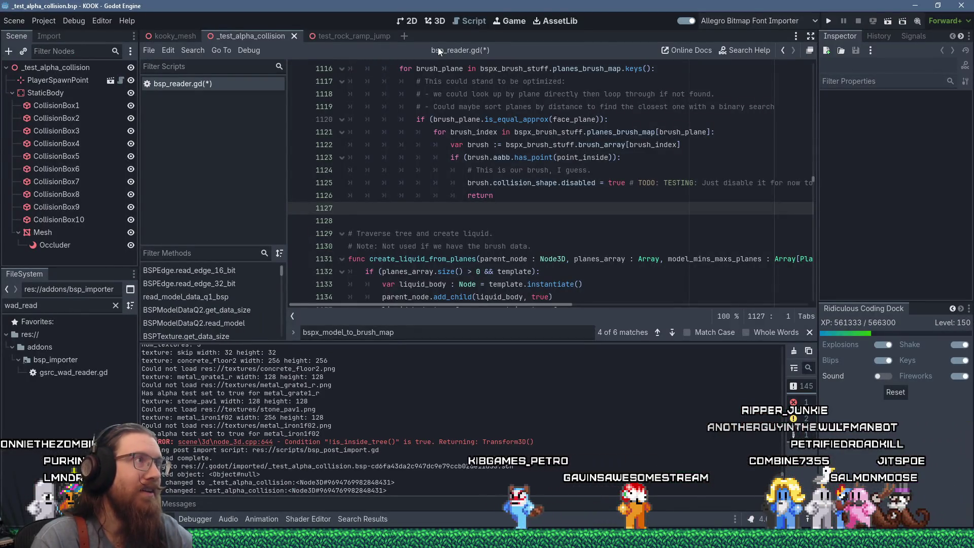
Step: Inspect the imported grate cage and fence in the 3D view, then run the project
{"action": "left_click", "coordinate": [430, 21]}
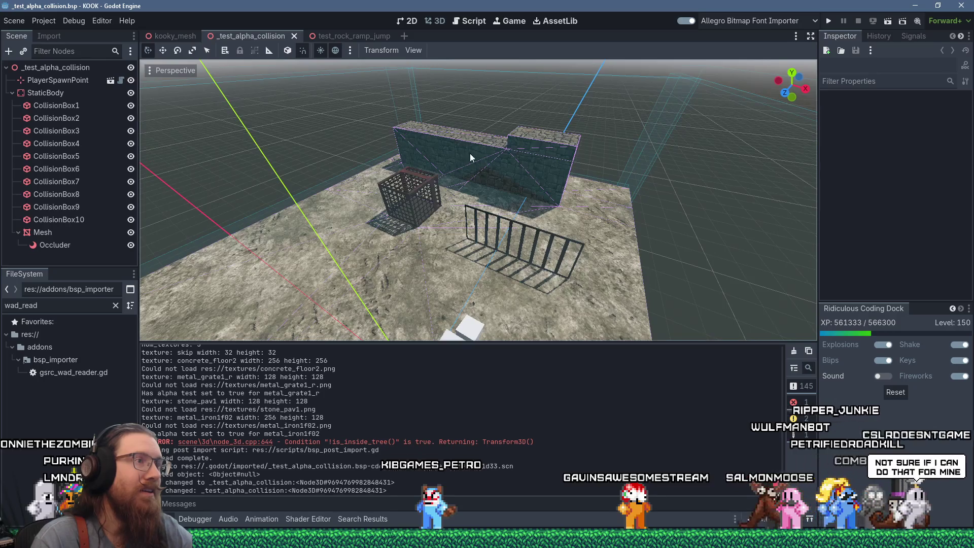
{"action": "left_click_drag", "start_coordinate": [470, 158], "coordinate": [470, 158]}
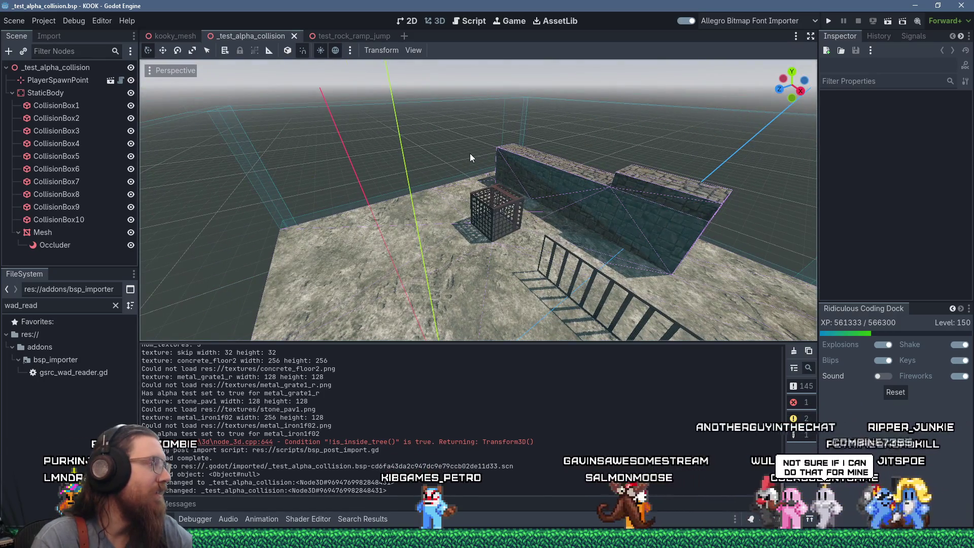
{"action": "scroll", "coordinate": [470, 153], "scroll_direction": "up", "scroll_amount": 6}
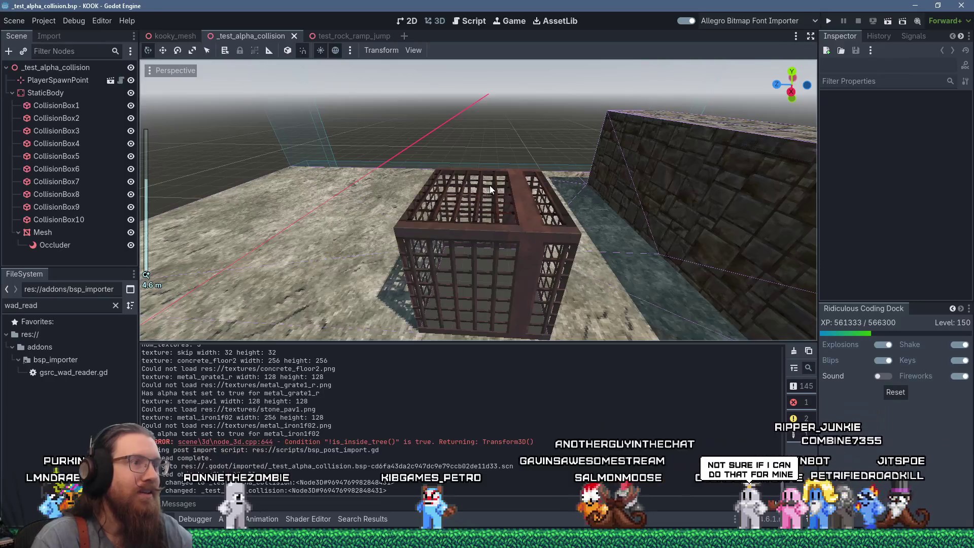
{"action": "scroll", "coordinate": [489, 184], "scroll_direction": "down", "scroll_amount": 2}
{"action": "left_click_drag", "start_coordinate": [489, 184], "coordinate": [638, 153]}
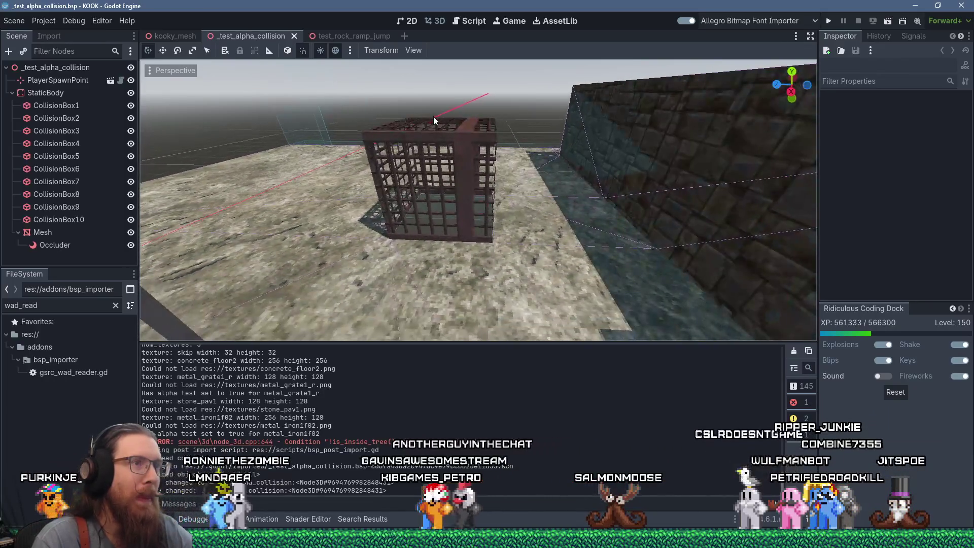
{"action": "left_click_drag", "start_coordinate": [433, 117], "coordinate": [476, 202]}
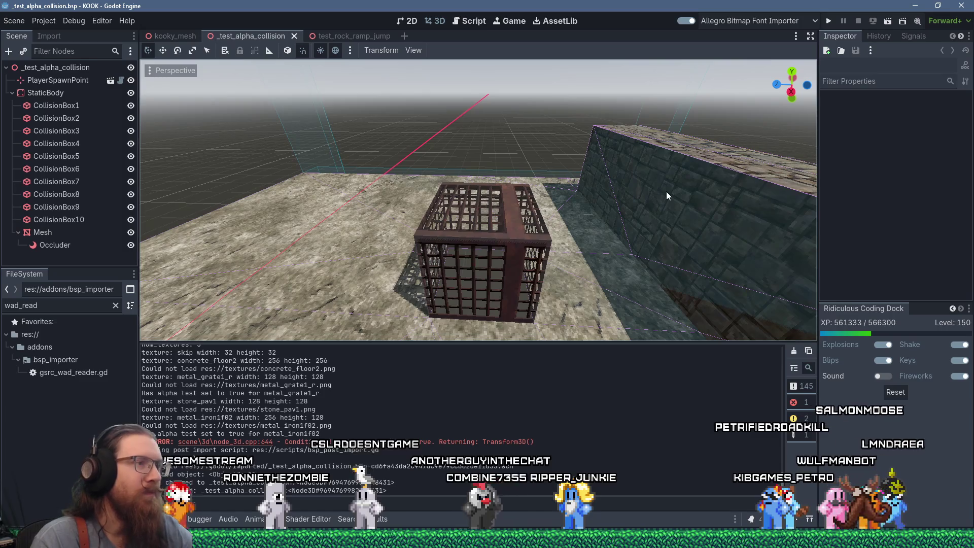
{"action": "mouse_move", "coordinate": [318, 198]}
{"action": "left_mouse_down"}
{"action": "mouse_move", "coordinate": [355, 200]}
{"action": "mouse_move", "coordinate": [302, 220]}
{"action": "mouse_move", "coordinate": [467, 179]}
{"action": "mouse_move", "coordinate": [453, 145]}
{"action": "mouse_move", "coordinate": [337, 126]}
{"action": "mouse_move", "coordinate": [324, 142]}
{"action": "mouse_move", "coordinate": [333, 151]}
{"action": "left_mouse_up"}
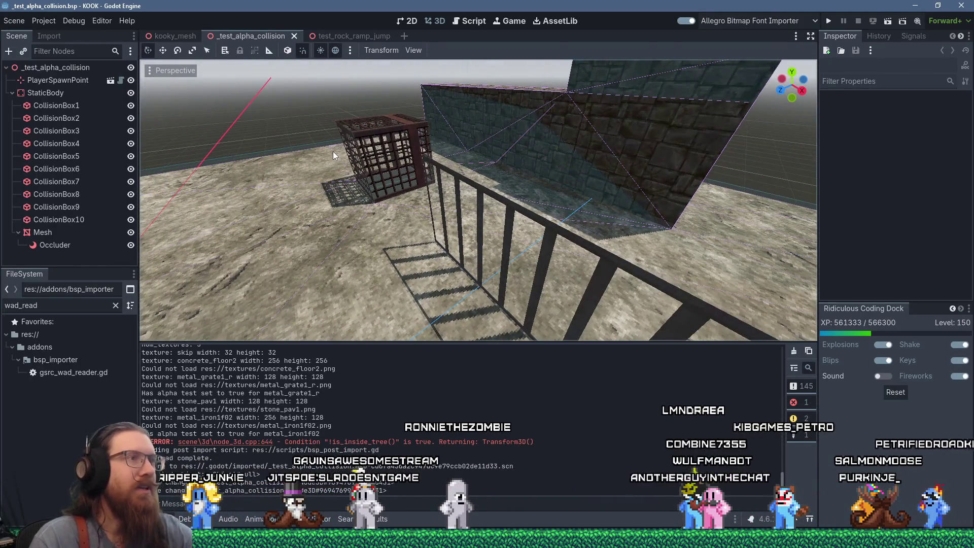
{"action": "left_click", "coordinate": [830, 21]}
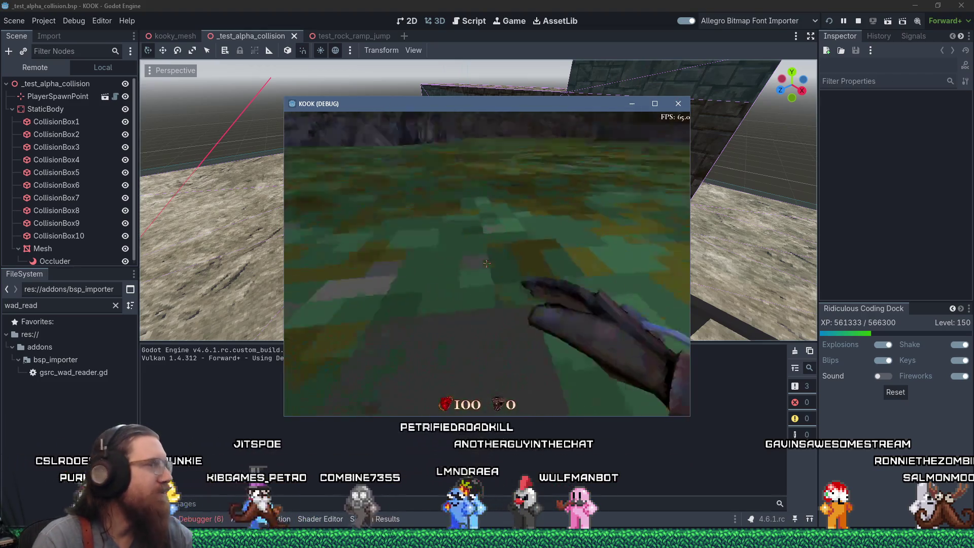
Step: Make the game fullscreen, close the console, and walk through the rock crevice past the stairs
{"action": "left_click", "coordinate": [655, 104]}
{"action": "key", "text": "Escape"}
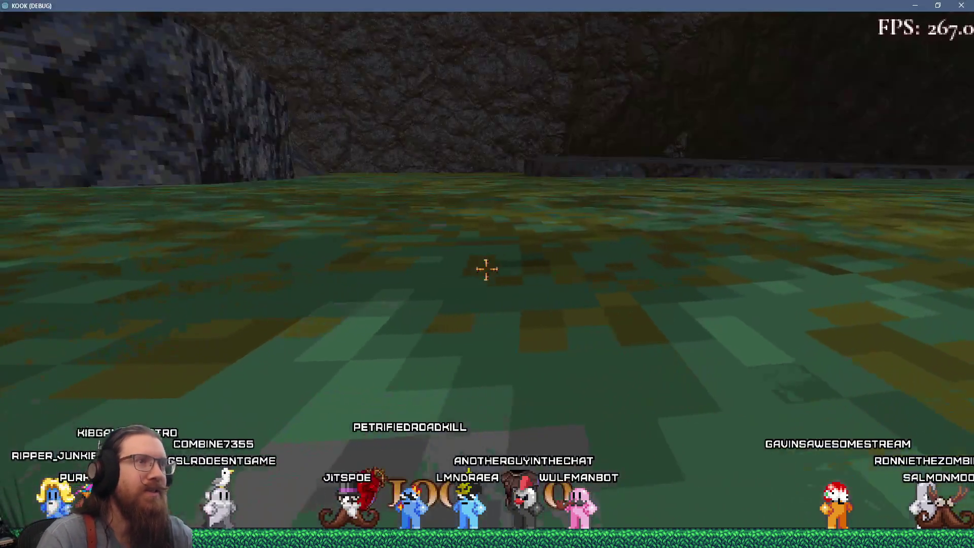
{"action": "key", "text": "w"}
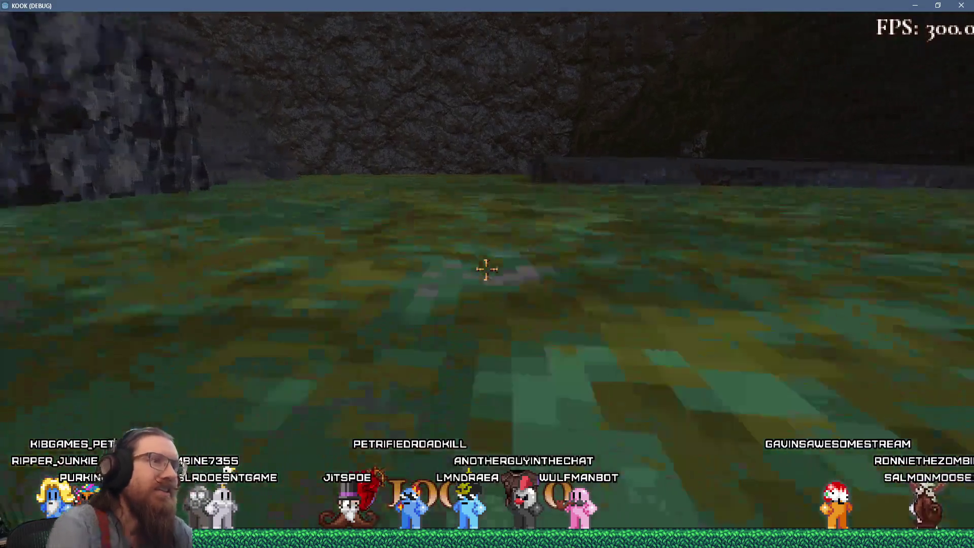
{"action": "key", "text": "w"}
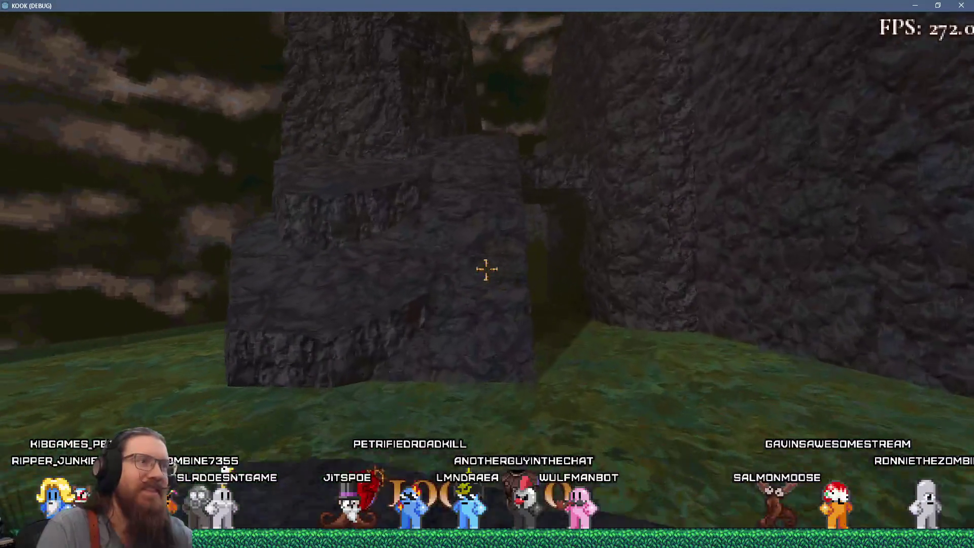
{"action": "key", "text": "w"}
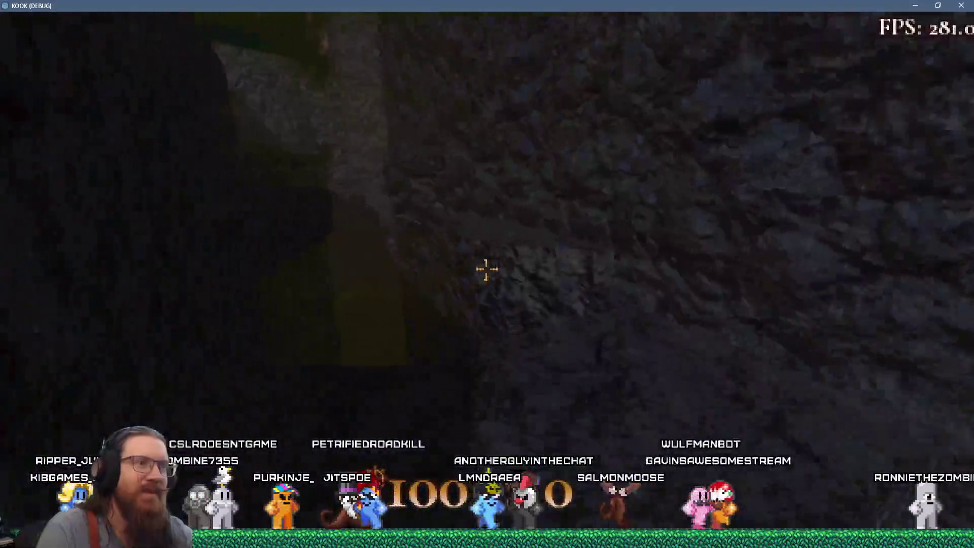
{"action": "key", "text": "w"}
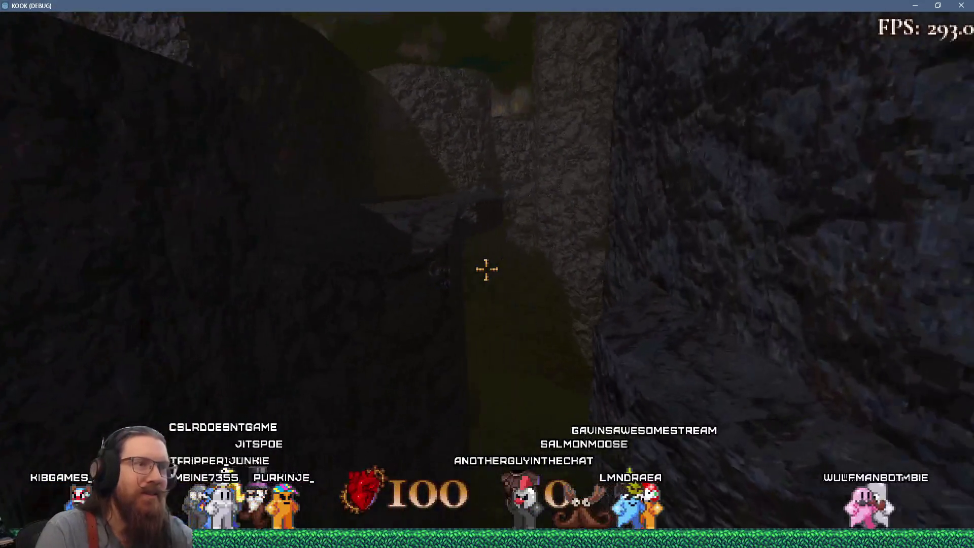
{"action": "key", "text": "w"}
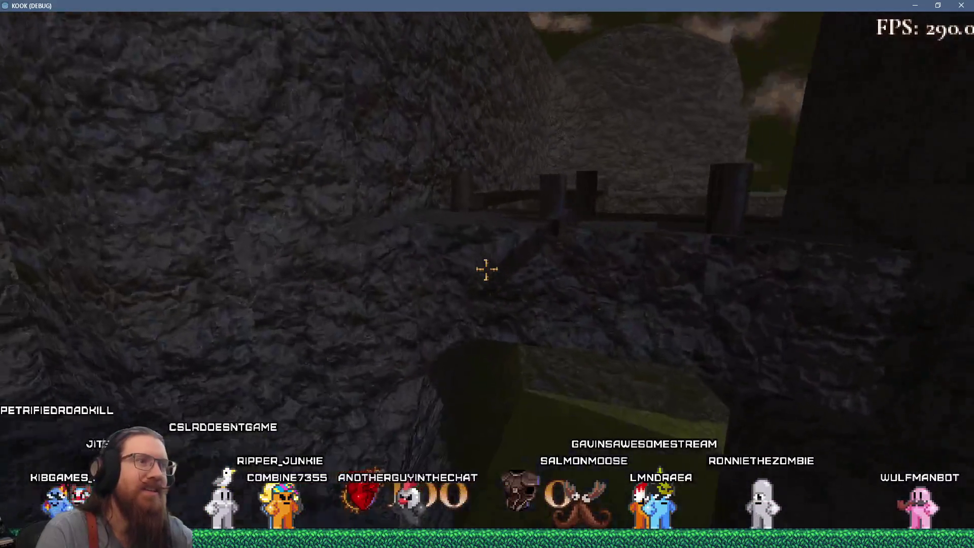
{"action": "key", "text": "w"}
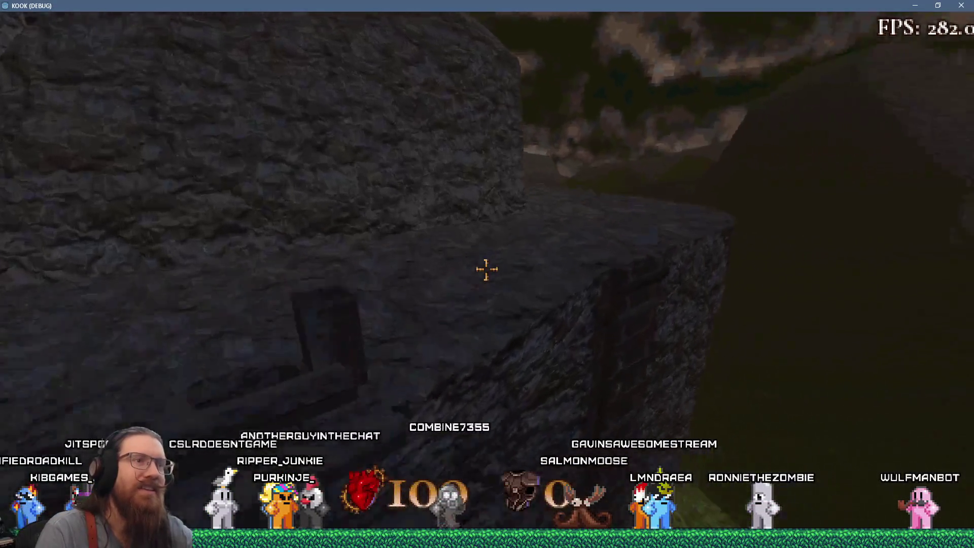
{"action": "key", "text": "w"}
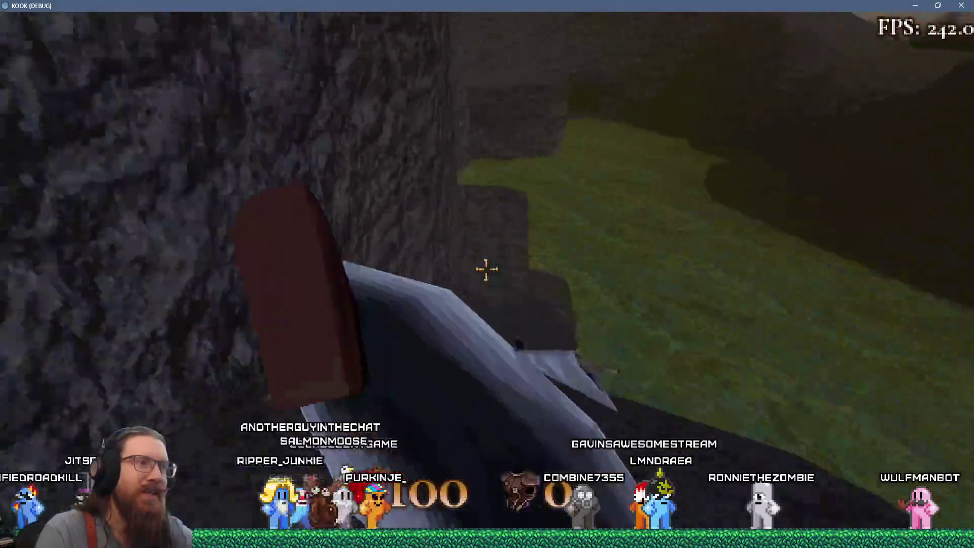
{"action": "key", "text": "w"}
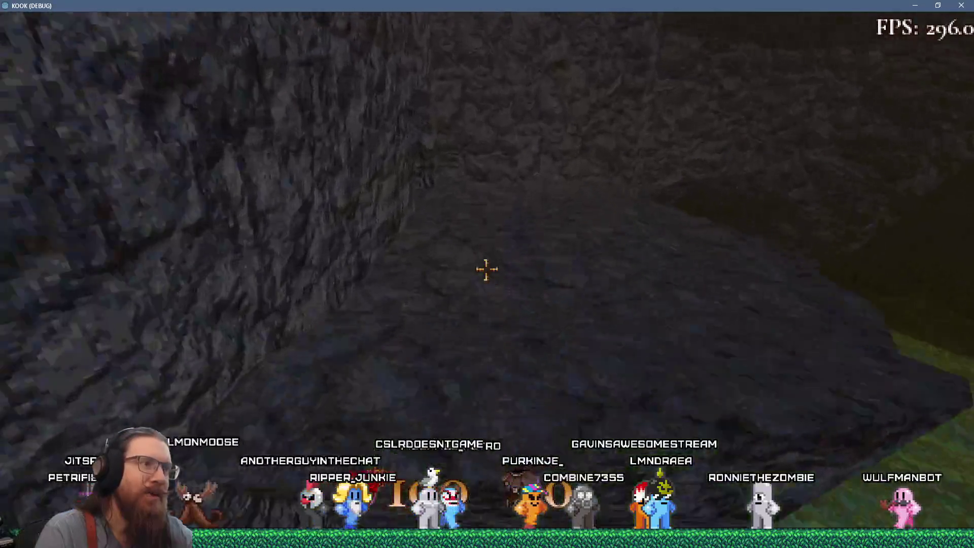
Step: Walk through the cave into the secret area, around the rock pillar, and open the console
{"action": "key", "text": "w"}
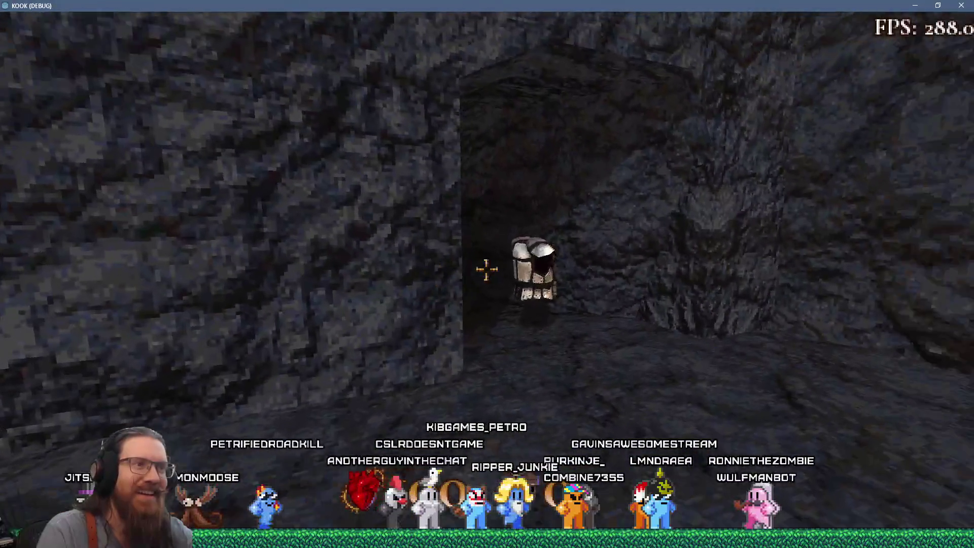
{"action": "key", "text": "w"}
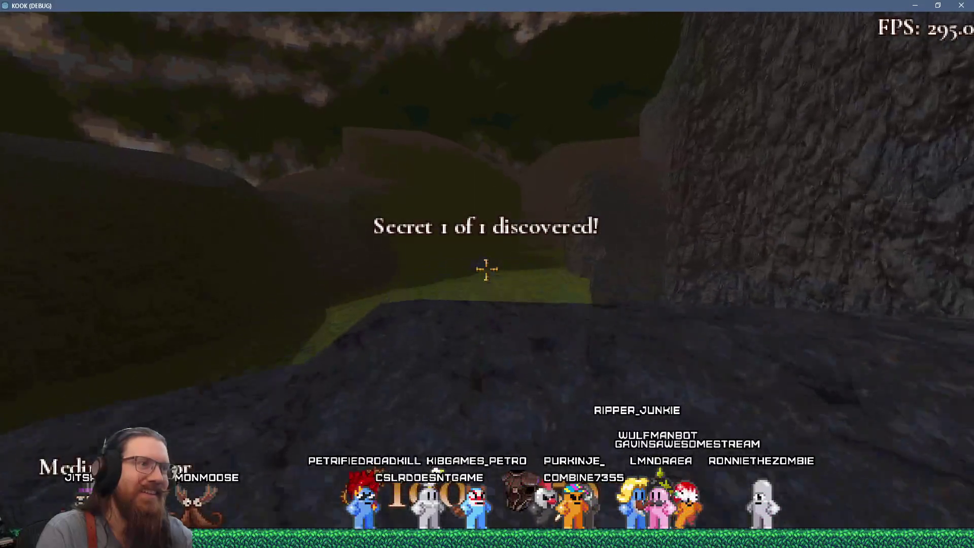
{"action": "key", "text": "w"}
{"action": "key", "text": "w"}
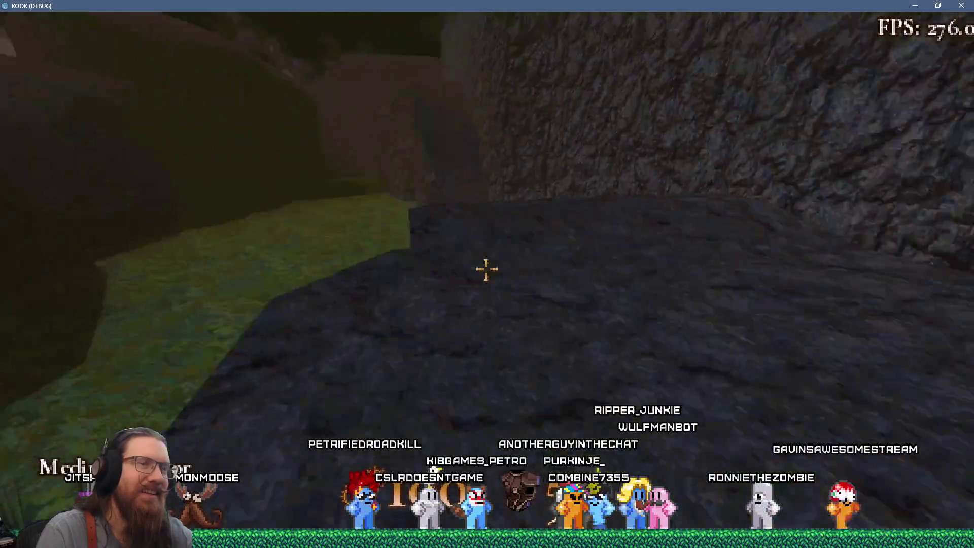
{"action": "key", "text": "w"}
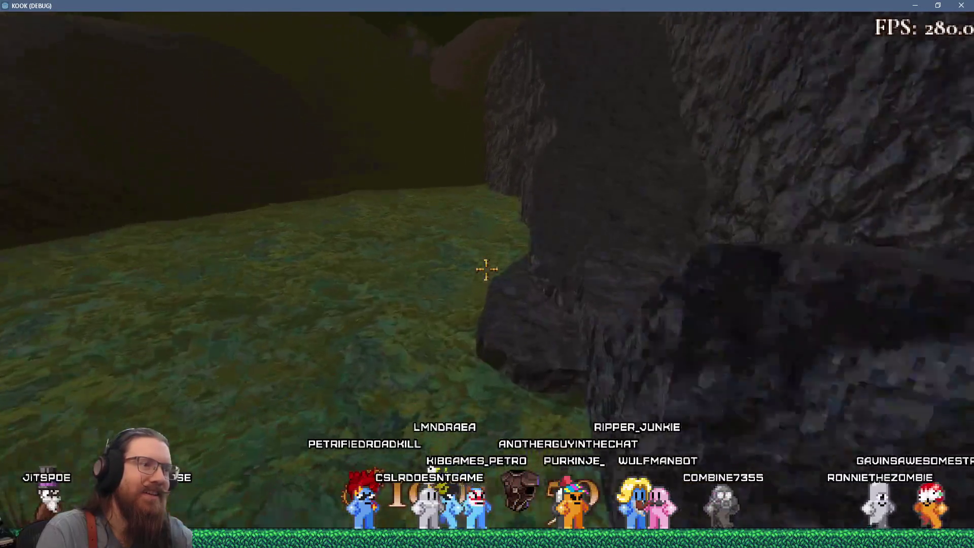
{"action": "key", "text": "w"}
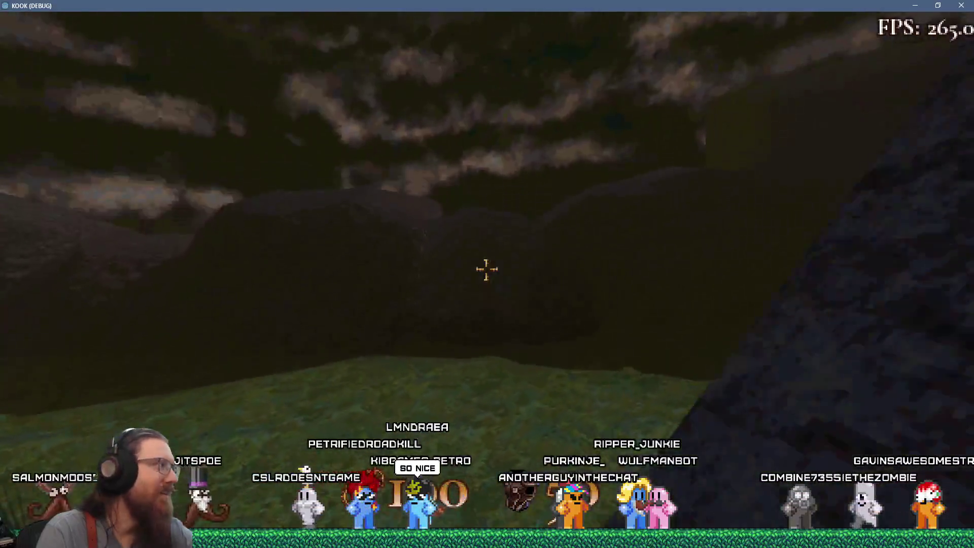
{"action": "key", "text": "w"}
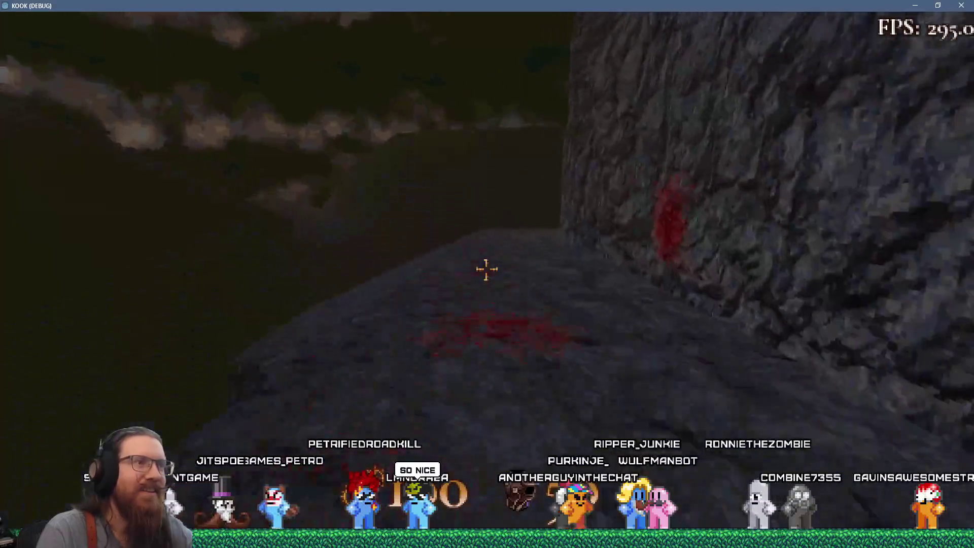
{"action": "key", "text": "grave"}
{"action": "type", "text": "map test_alpha_collision"}
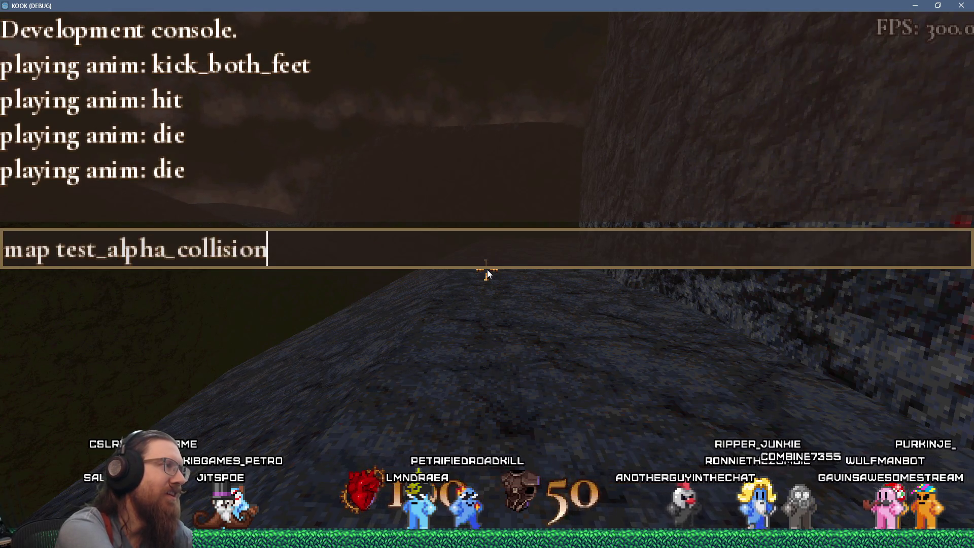
Step: Load test_alpha_collision and fire the revolver at the cages, fence and stone wall
{"action": "key", "text": "Return"}
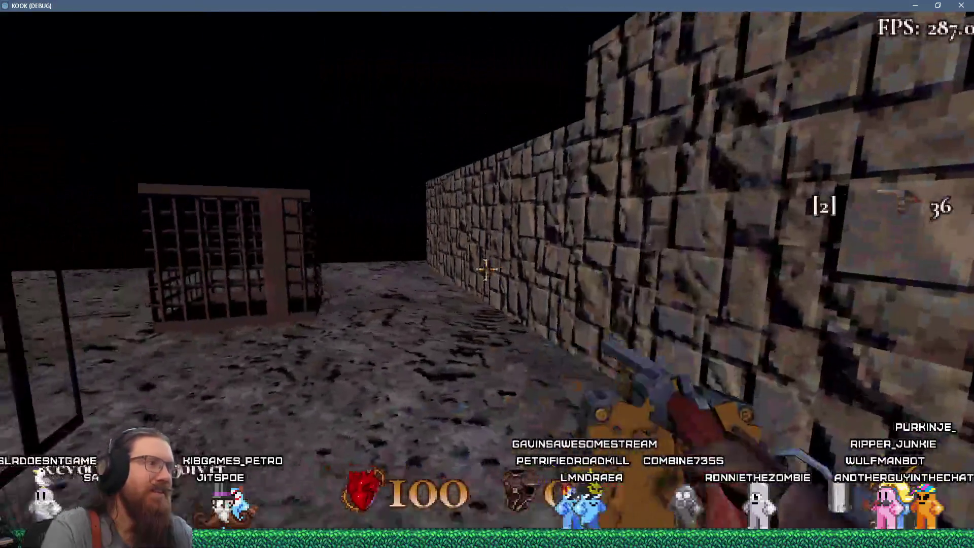
{"action": "key", "text": "w"}
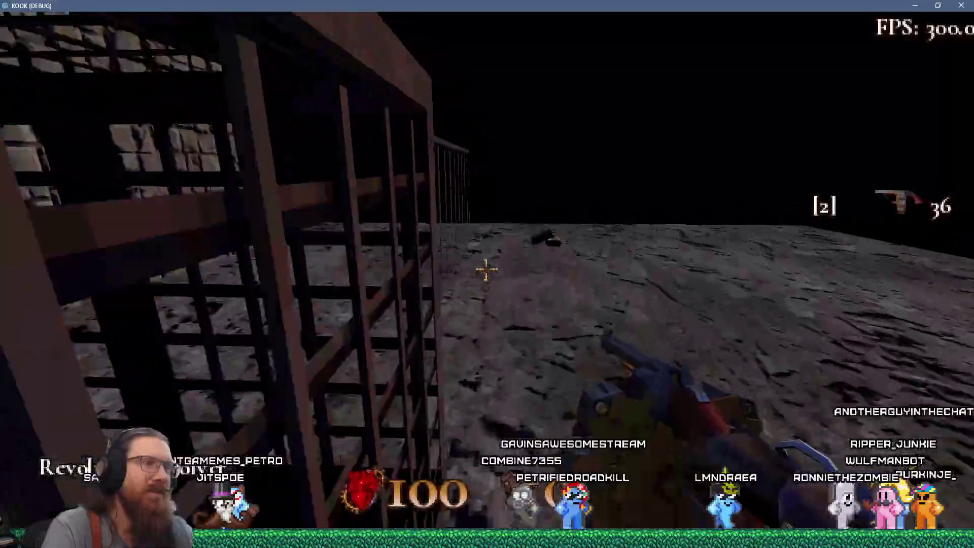
{"action": "left_click", "coordinate": [486, 269]}
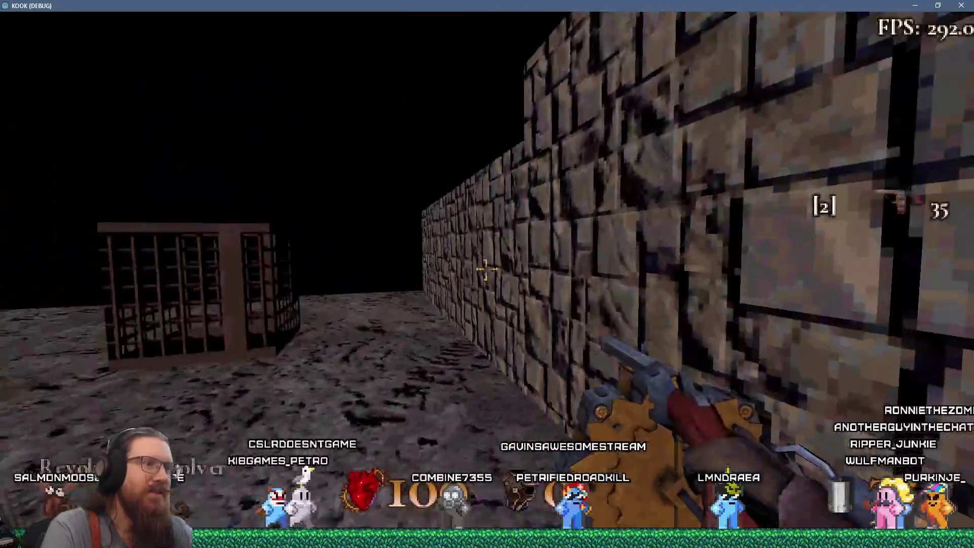
{"action": "key", "text": "w"}
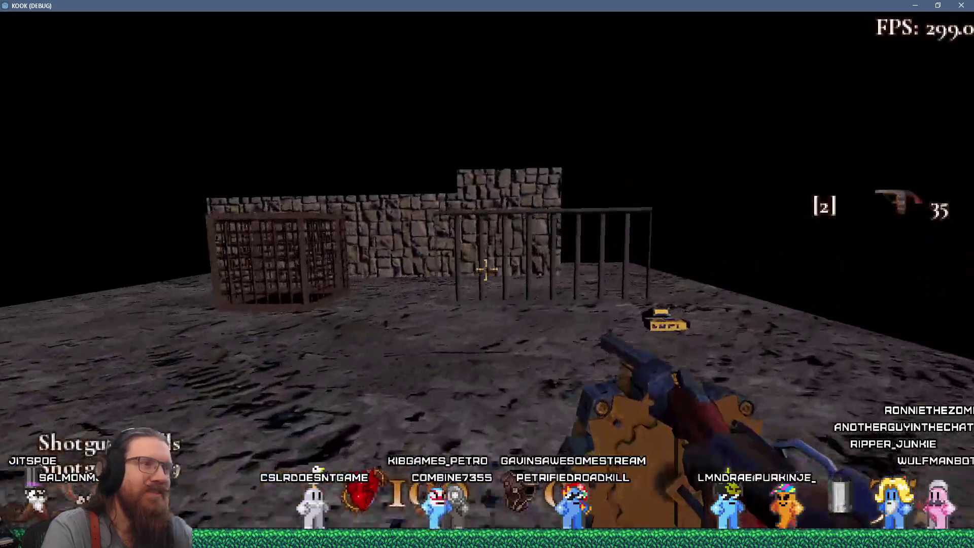
{"action": "left_click", "coordinate": [486, 269]}
{"action": "left_click", "coordinate": [486, 270]}
{"action": "left_click", "coordinate": [486, 270]}
{"action": "left_click", "coordinate": [486, 270]}
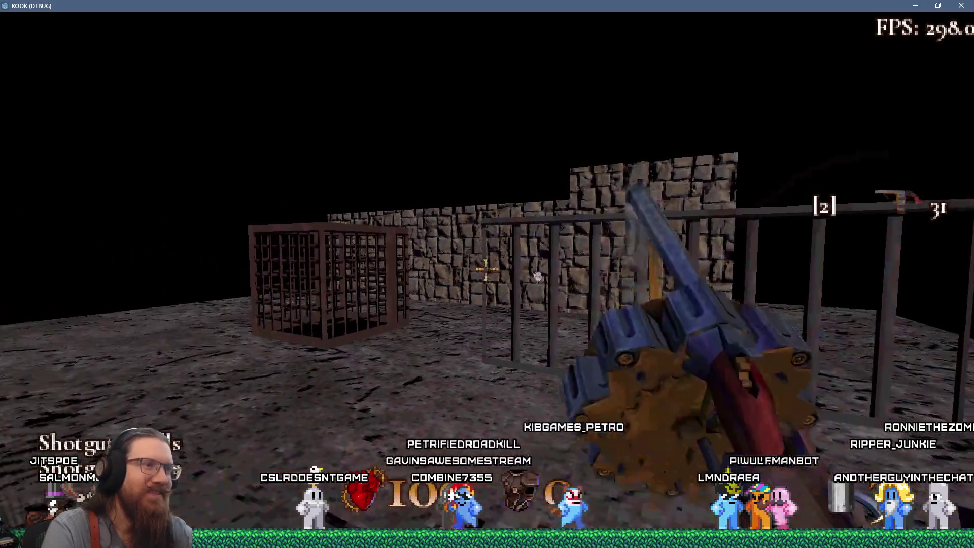
{"action": "left_click", "coordinate": [486, 269]}
{"action": "left_click", "coordinate": [486, 269]}
{"action": "left_click", "coordinate": [486, 269]}
Step: Turn back toward the iron fence, then quit the game via the console 'quit' command
{"action": "key", "text": "w"}
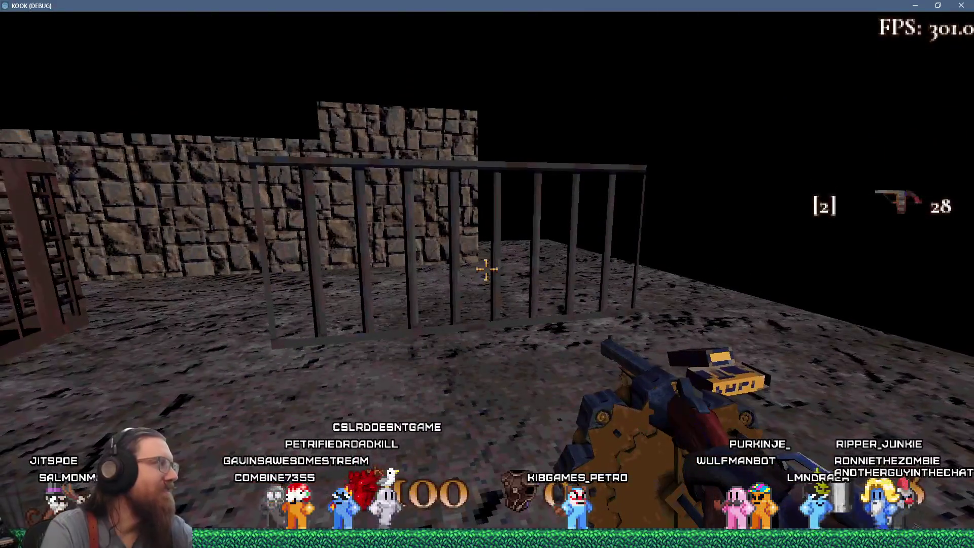
{"action": "key", "text": "grave"}
{"action": "type", "text": "it"}
{"action": "key", "text": "Return"}
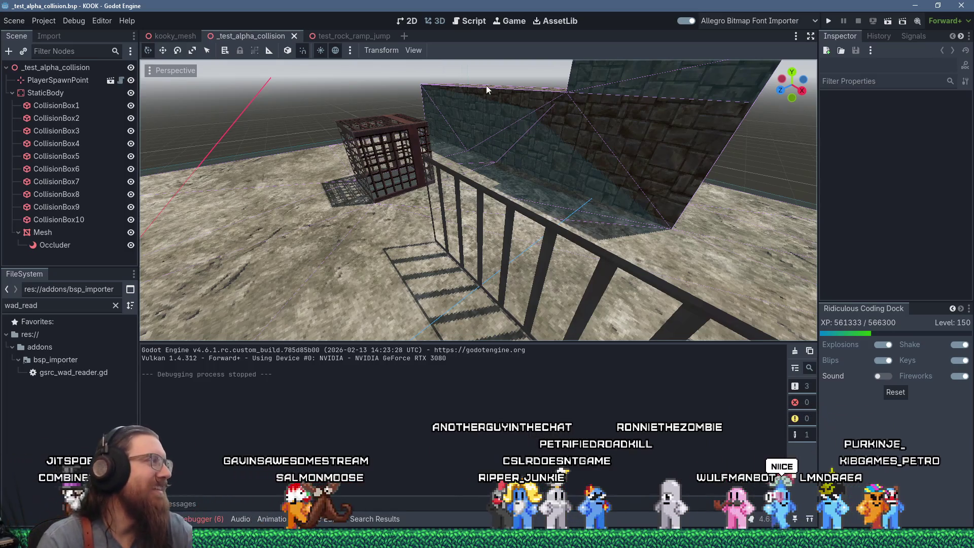
Step: Show bsp_reader.gd in Godot's Script workspace, then switch to the Bambu Lab mouse kit page
{"action": "key", "text": "alt+Tab"}
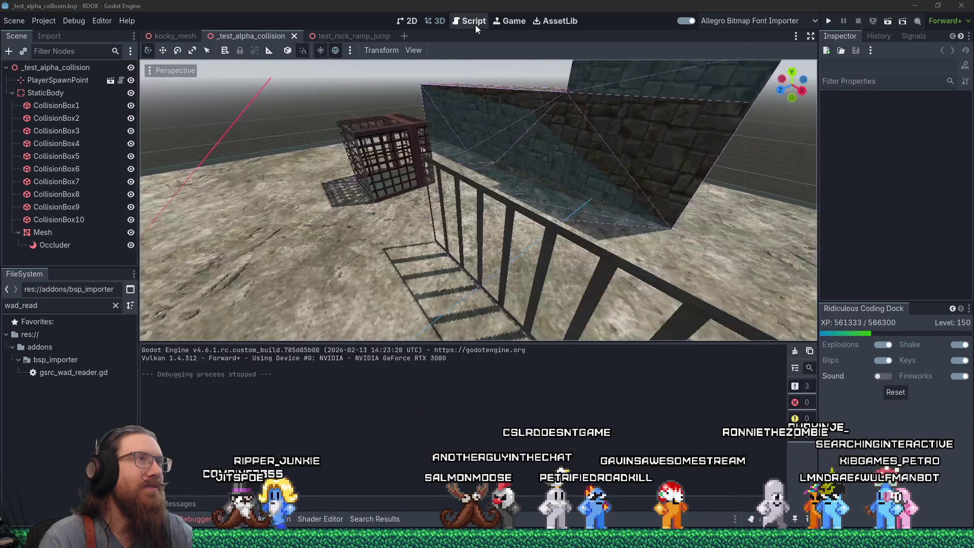
{"action": "left_click", "coordinate": [475, 24]}
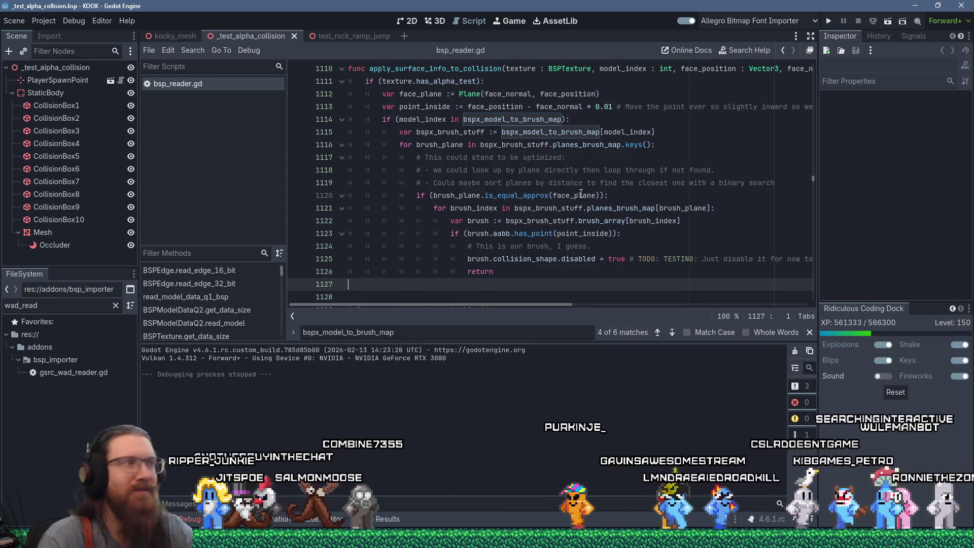
{"action": "mouse_move", "coordinate": [581, 193]}
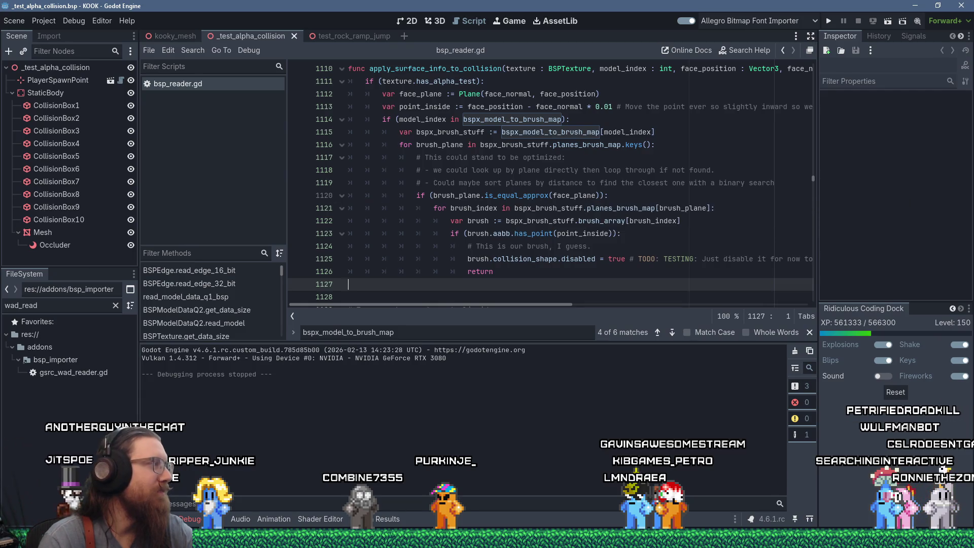
{"action": "key", "text": "F6"}
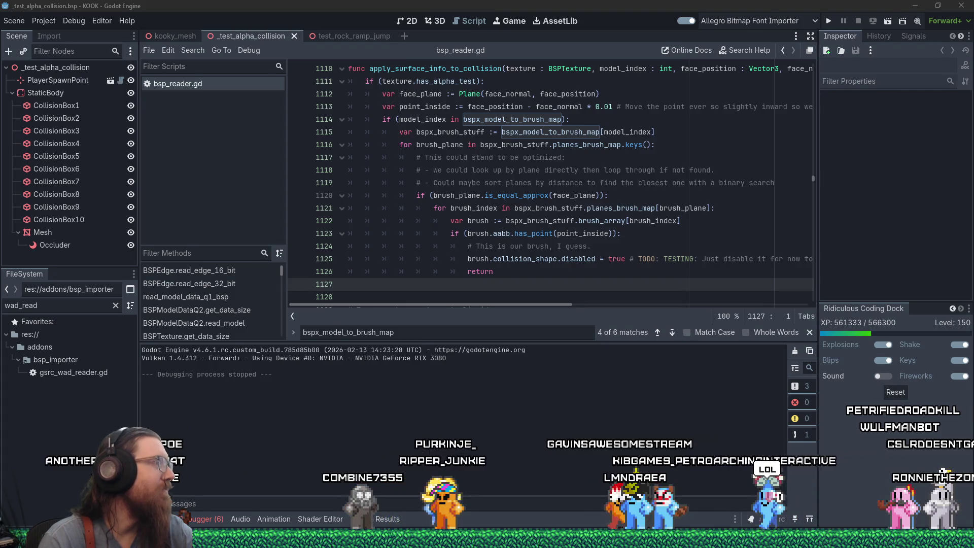
{"action": "key", "text": "alt+Tab"}
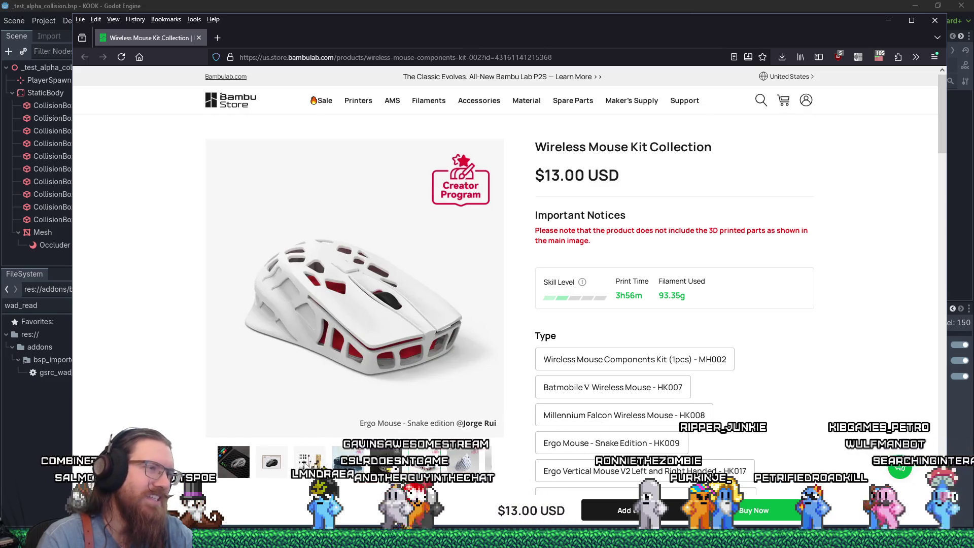
Step: Scroll the mouse kit page to its Type options and Quantity, then return to bsp_reader.gd
{"action": "scroll", "coordinate": [272, 470], "scroll_direction": "down", "scroll_amount": 2}
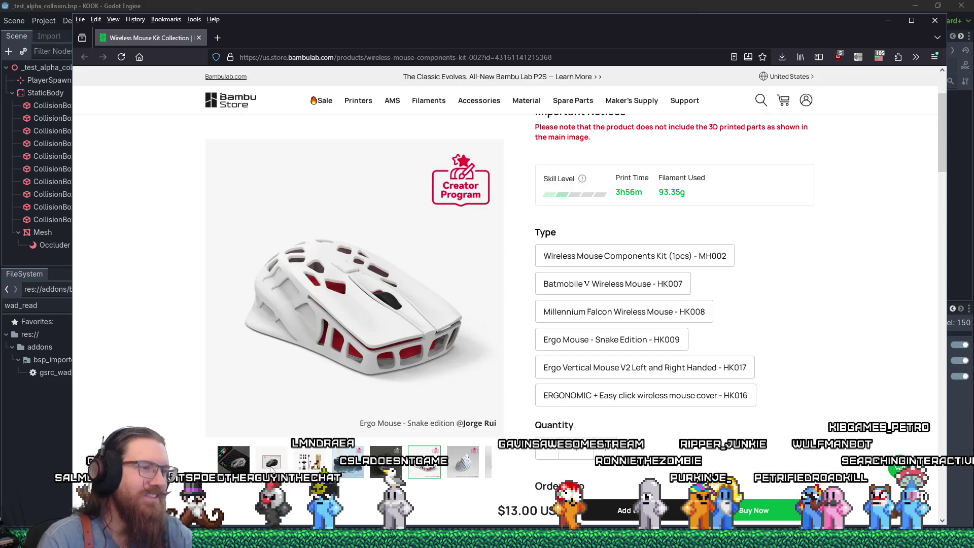
{"action": "scroll", "coordinate": [459, 475], "scroll_direction": "down", "scroll_amount": 1}
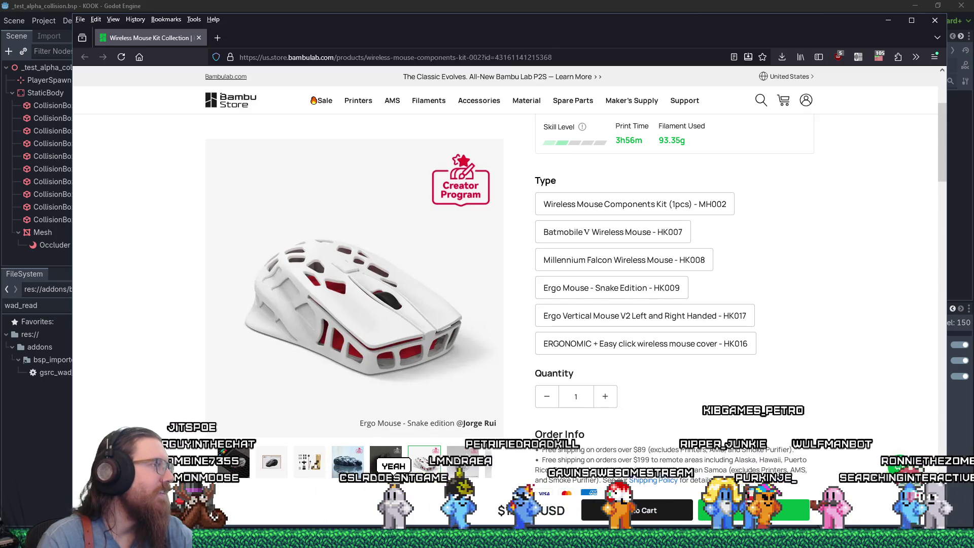
{"action": "key", "text": "alt+Tab"}
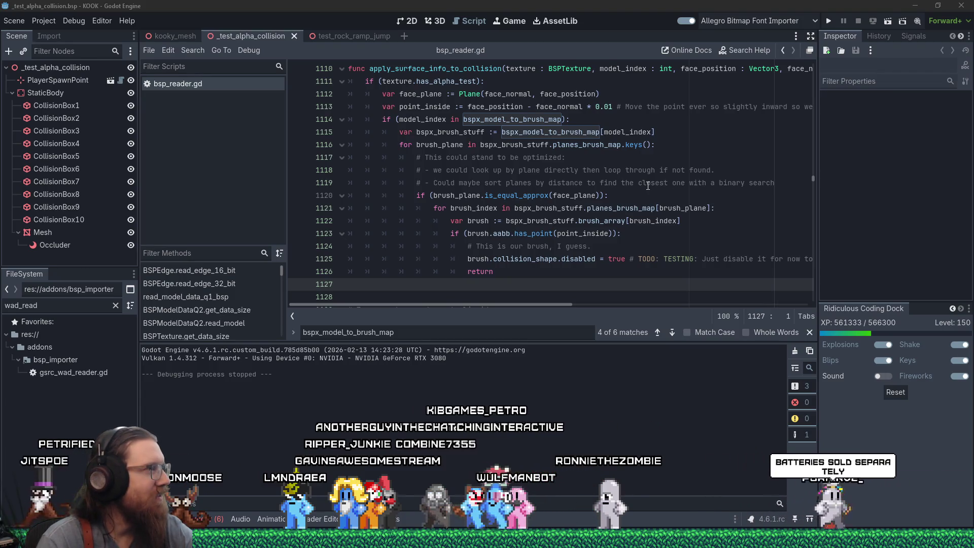
{"action": "left_click", "coordinate": [557, 246]}
{"action": "left_click", "coordinate": [517, 276]}
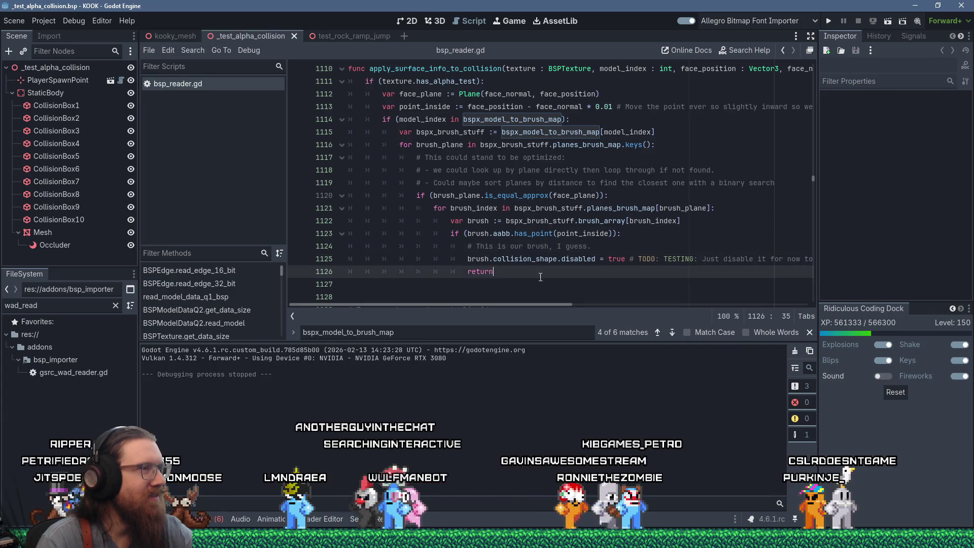
{"action": "scroll", "coordinate": [520, 274], "scroll_direction": "up", "scroll_amount": 2}
{"action": "scroll", "coordinate": [530, 274], "scroll_direction": "down", "scroll_amount": 3}
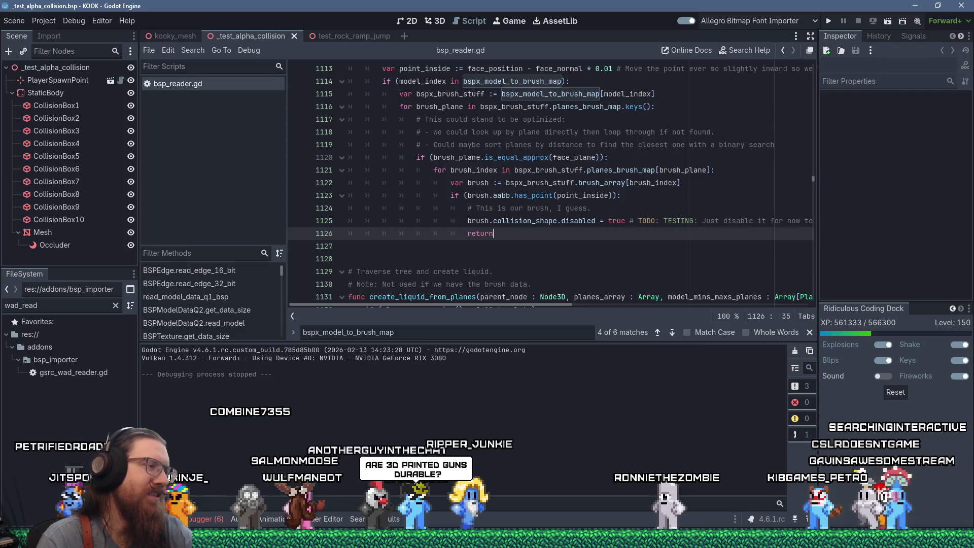
Step: Open mouser.com in a new tab, allow captcha-delivery.com in uMatrix, and reload
{"action": "key", "text": "alt+Tab"}
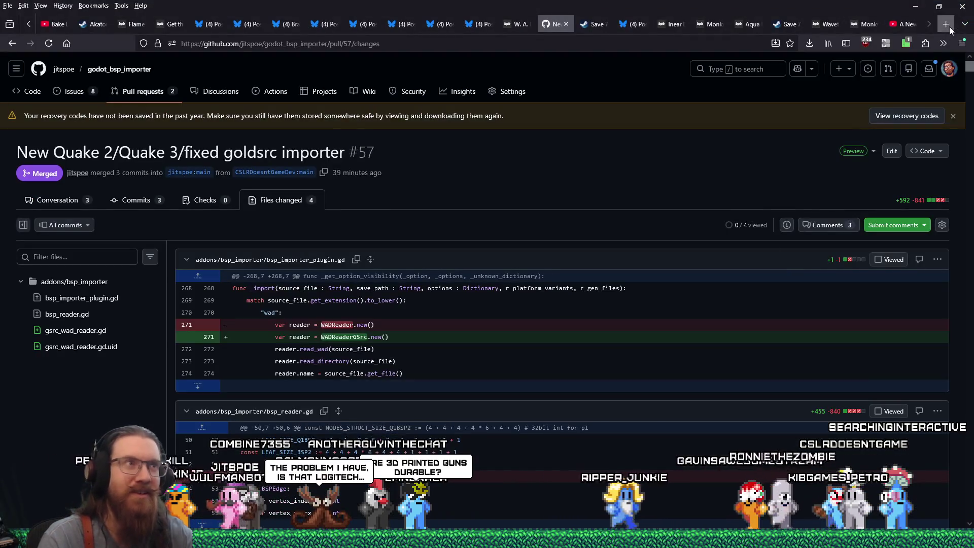
{"action": "left_click", "coordinate": [948, 27]}
{"action": "type", "text": "mouser.com"}
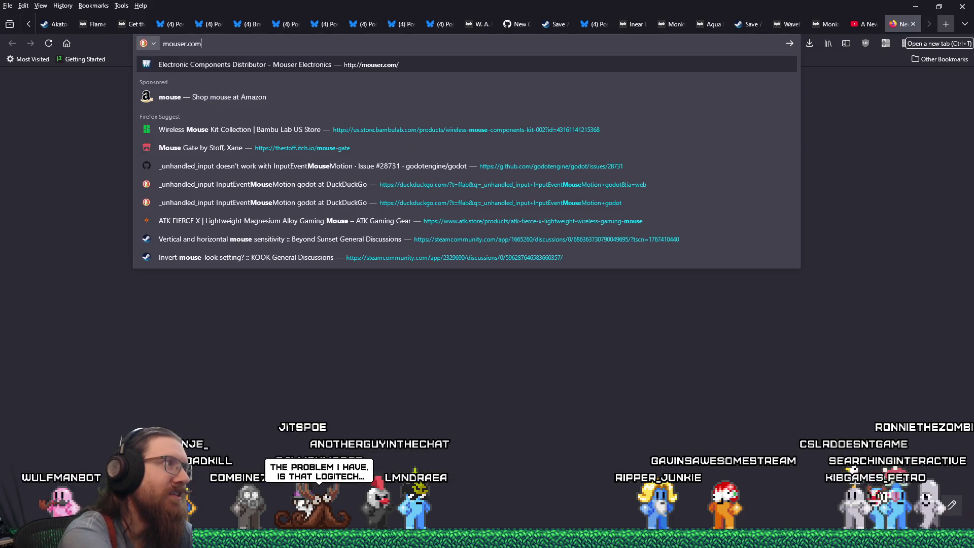
{"action": "key", "text": "Return"}
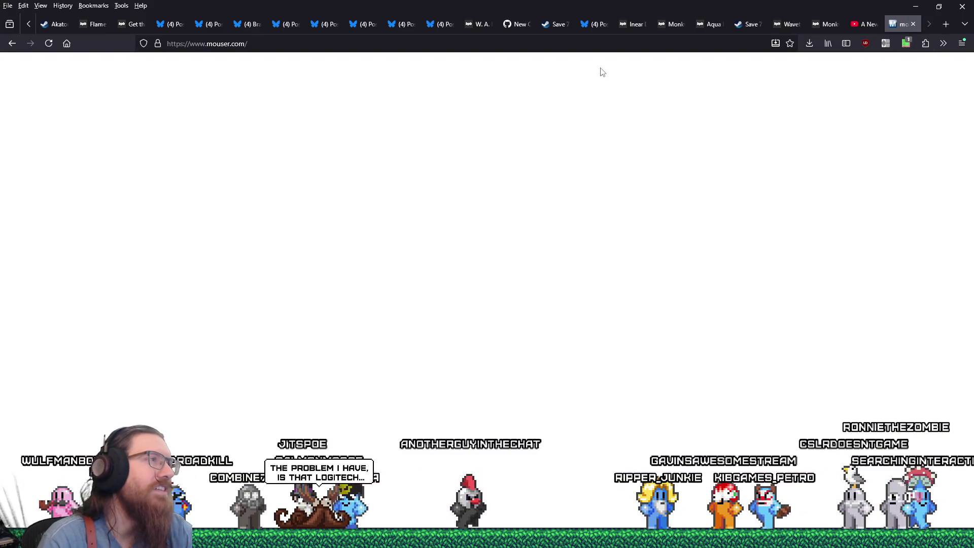
{"action": "left_click", "coordinate": [906, 43]}
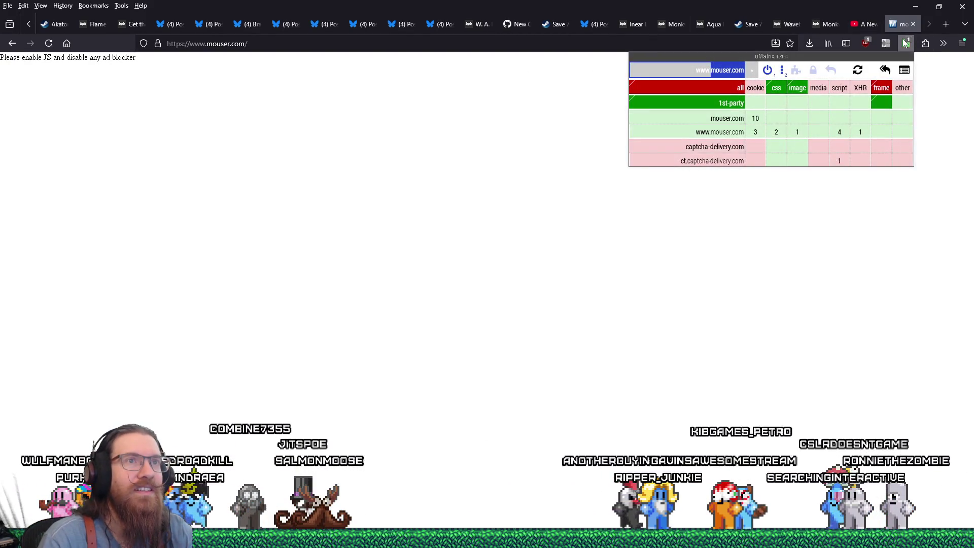
{"action": "left_click", "coordinate": [743, 146]}
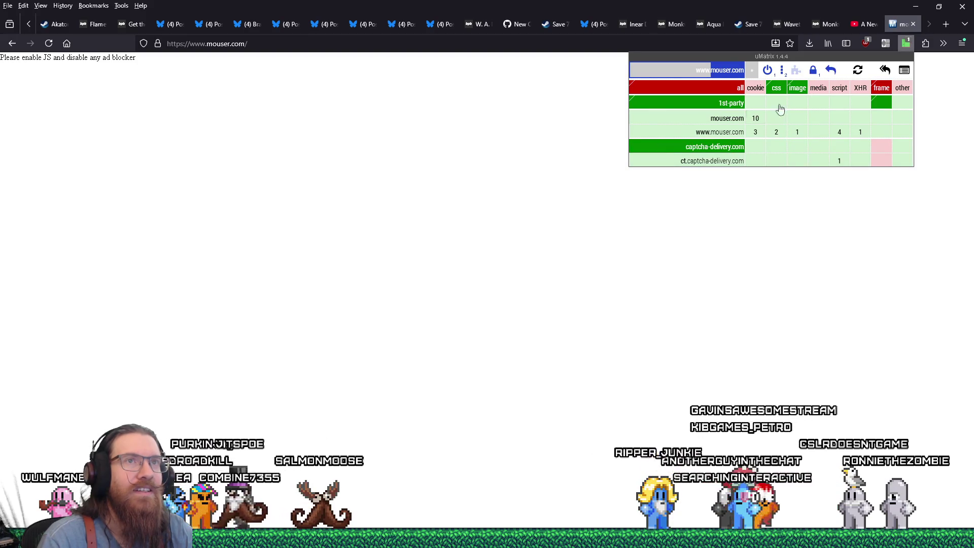
{"action": "left_click", "coordinate": [49, 43]}
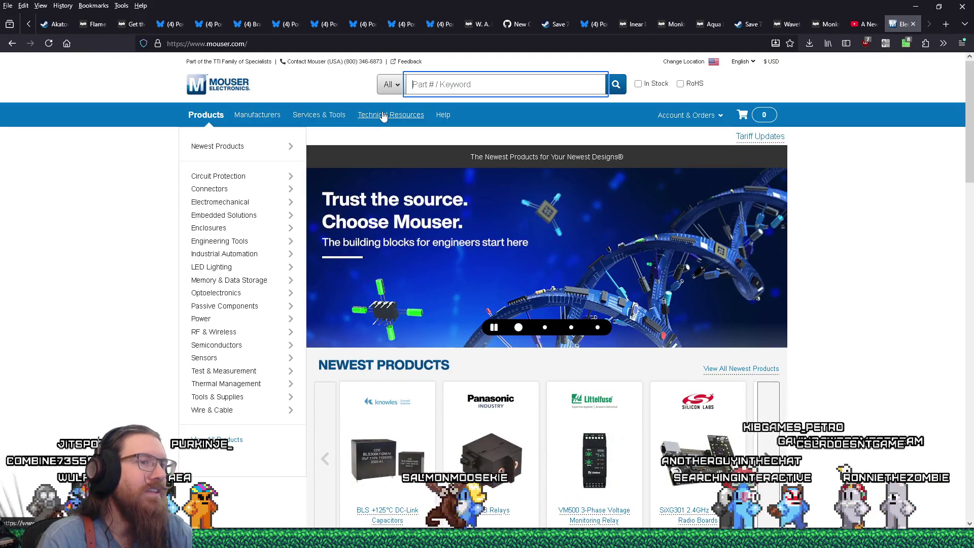
Step: Search Mouser for 'microswitch', scroll the results, and go back to the homepage
{"action": "left_click", "coordinate": [468, 84]}
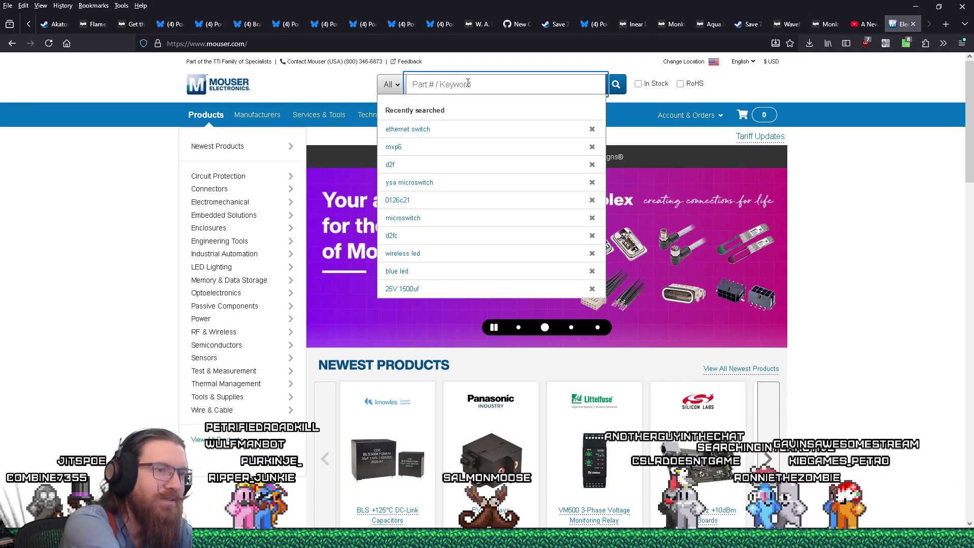
{"action": "type", "text": "mi"}
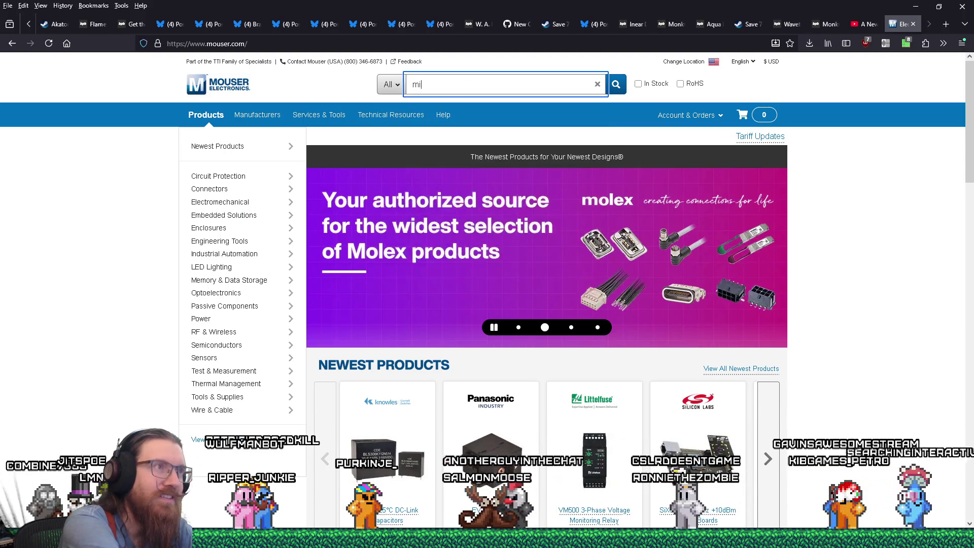
{"action": "type", "text": "croswitch"}
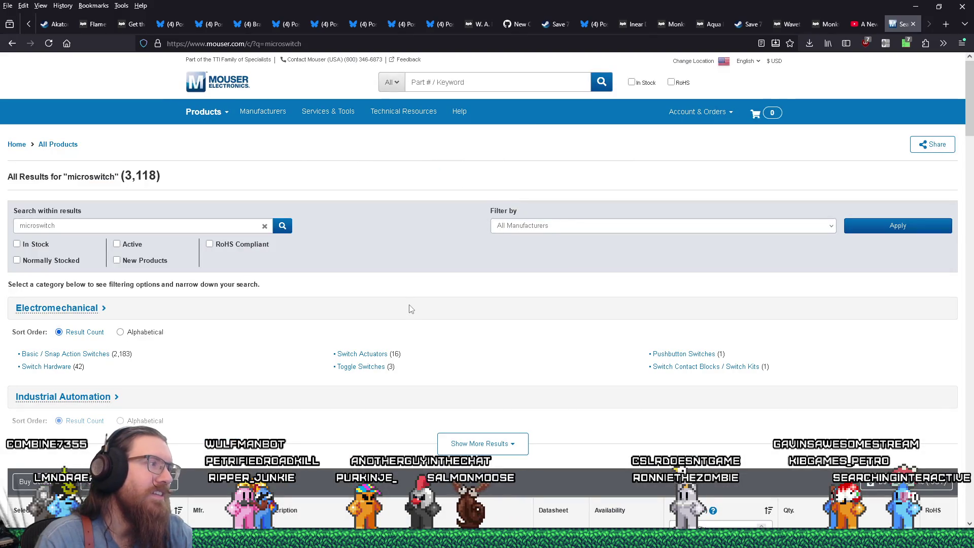
{"action": "scroll", "coordinate": [406, 298], "scroll_direction": "down", "scroll_amount": 5}
{"action": "scroll", "coordinate": [401, 290], "scroll_direction": "down", "scroll_amount": 5}
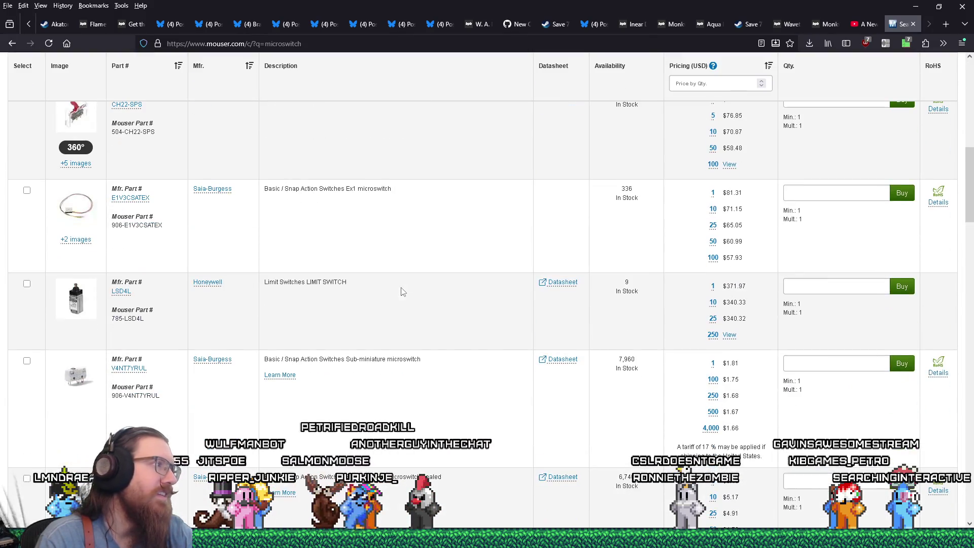
{"action": "scroll", "coordinate": [103, 267], "scroll_direction": "down", "scroll_amount": 5}
{"action": "scroll", "coordinate": [100, 228], "scroll_direction": "up", "scroll_amount": 2}
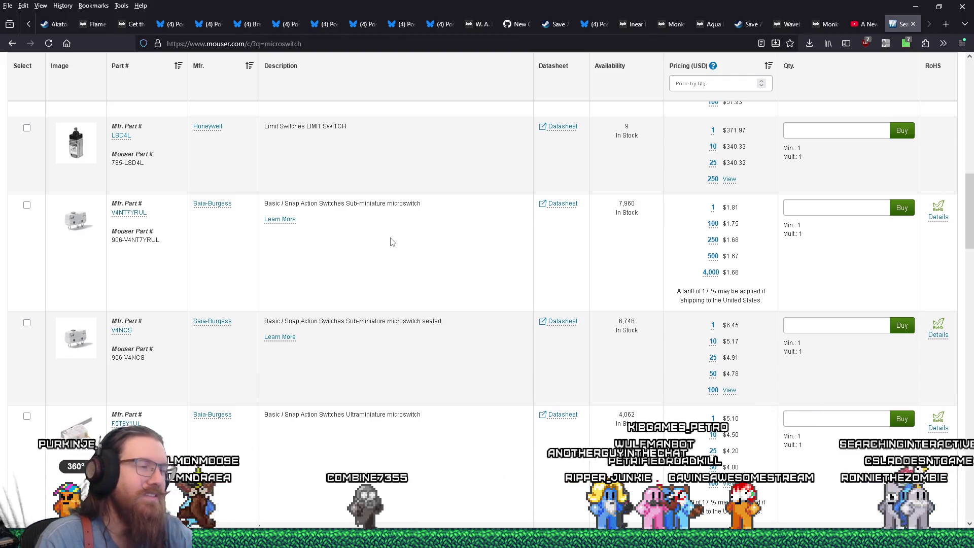
{"action": "scroll", "coordinate": [392, 241], "scroll_direction": "down", "scroll_amount": 5}
{"action": "key", "text": "alt+Left"}
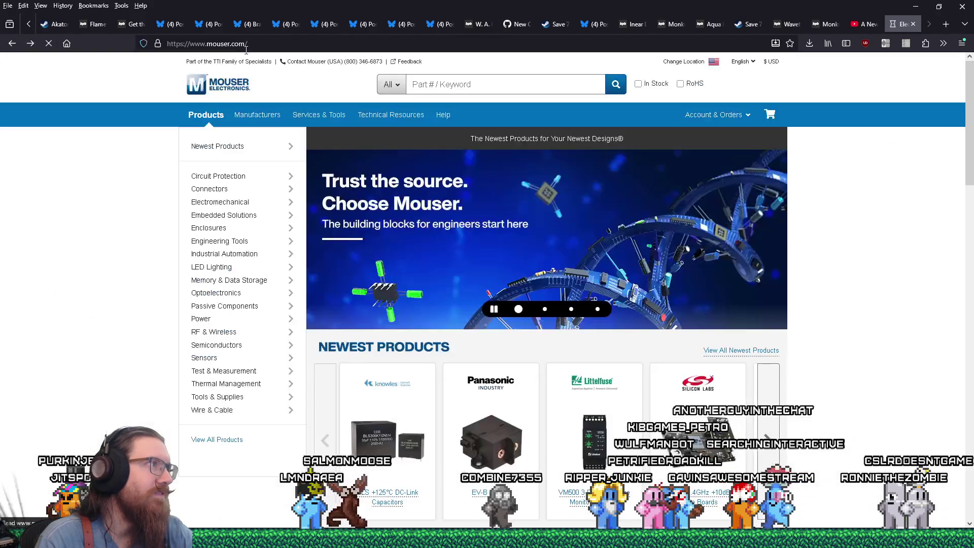
Step: Select the Mouser page address, scroll the homepage, and close the Mouser tab
{"action": "right_click", "coordinate": [245, 49]}
{"action": "left_click", "coordinate": [269, 102]}
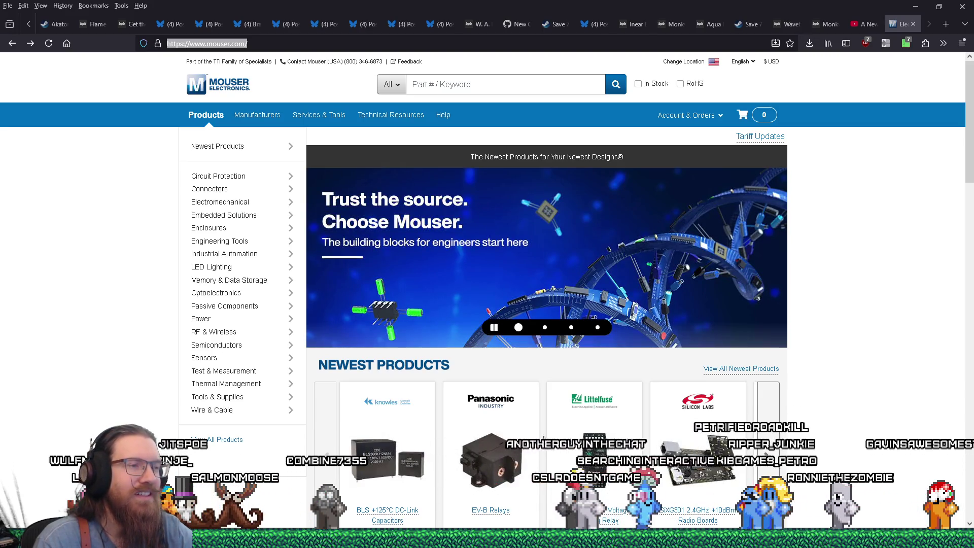
{"action": "scroll", "coordinate": [545, 440], "scroll_direction": "down", "scroll_amount": 4}
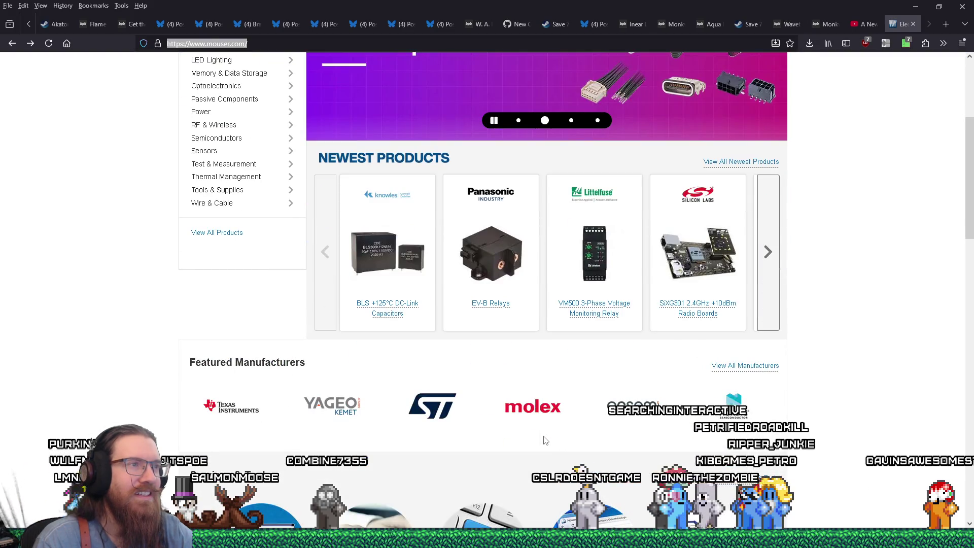
{"action": "scroll", "coordinate": [545, 440], "scroll_direction": "up", "scroll_amount": 4}
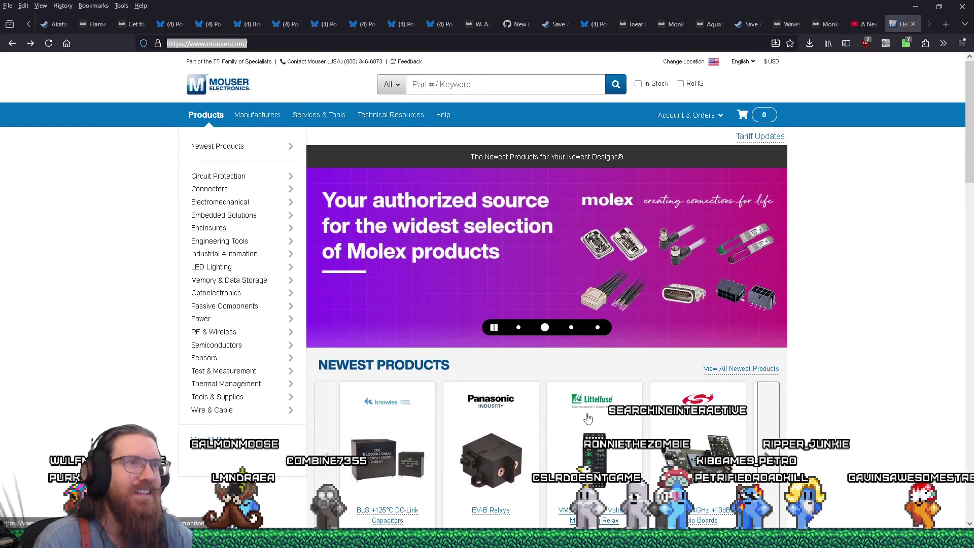
{"action": "left_click", "coordinate": [912, 31]}
{"action": "left_click", "coordinate": [912, 27]}
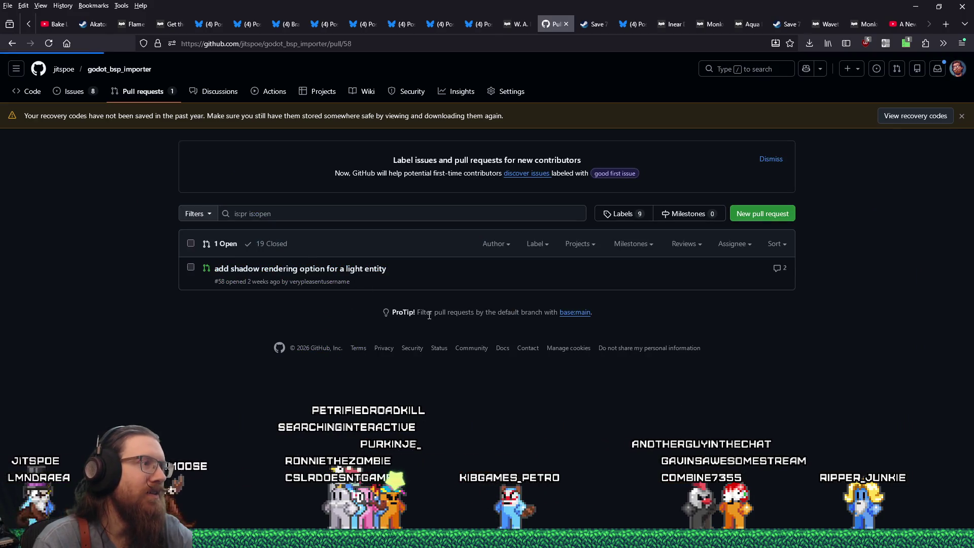
Step: Scroll through PR #58's review comments on bsp_reader.gd, then minimize the browser
{"action": "scroll", "coordinate": [428, 315], "scroll_direction": "down", "scroll_amount": 7}
{"action": "scroll", "coordinate": [428, 314], "scroll_direction": "down", "scroll_amount": 7}
{"action": "scroll", "coordinate": [428, 315], "scroll_direction": "up", "scroll_amount": 5}
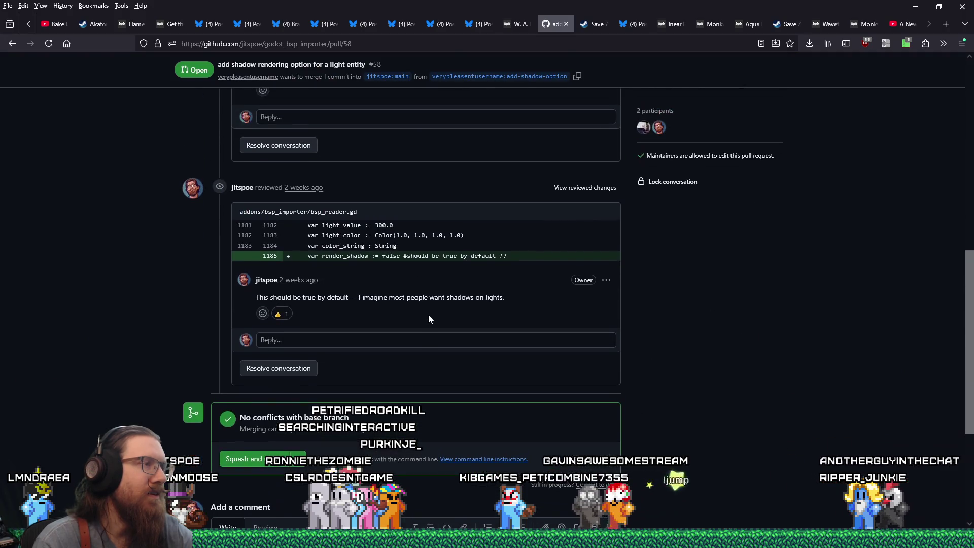
{"action": "scroll", "coordinate": [428, 314], "scroll_direction": "up", "scroll_amount": 5}
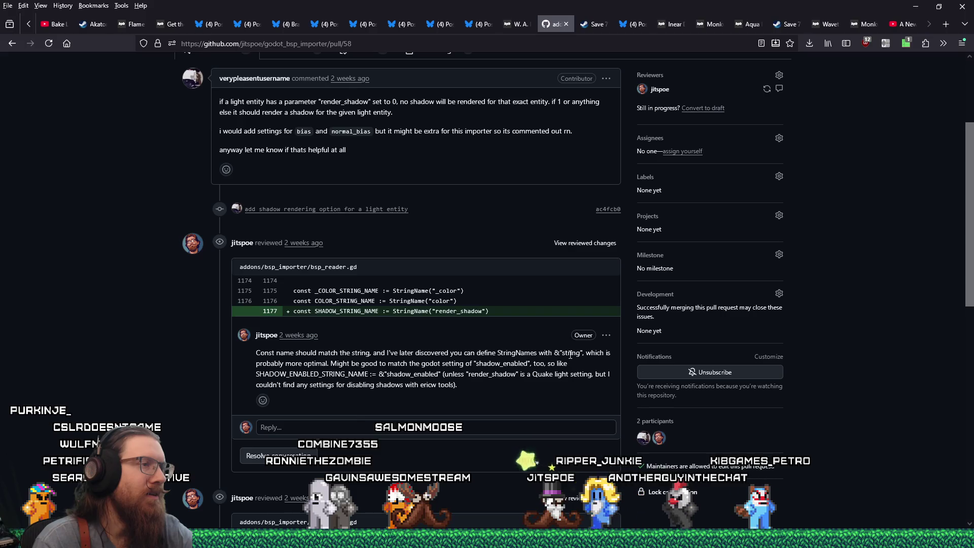
{"action": "scroll", "coordinate": [570, 355], "scroll_direction": "up", "scroll_amount": 3}
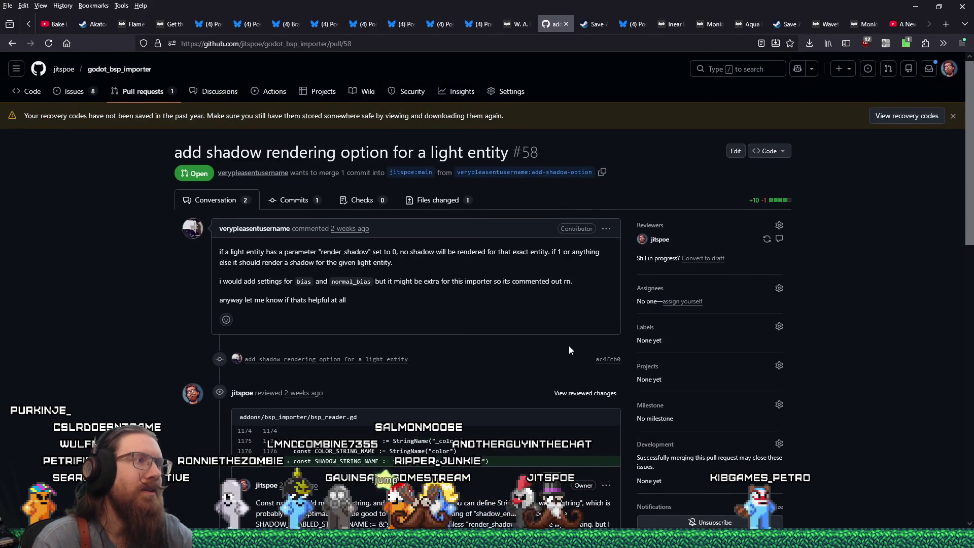
{"action": "left_click", "coordinate": [918, 6]}
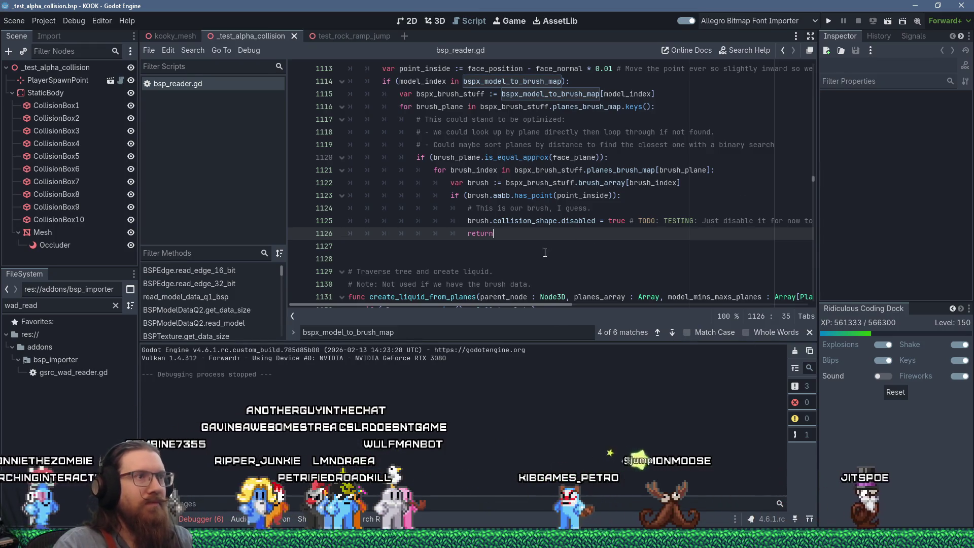
Step: Scroll up to the top of apply_surface_info_to_collision and bring the Kailh GM 8.0 page over the editor
{"action": "scroll", "coordinate": [549, 244], "scroll_direction": "up", "scroll_amount": 2}
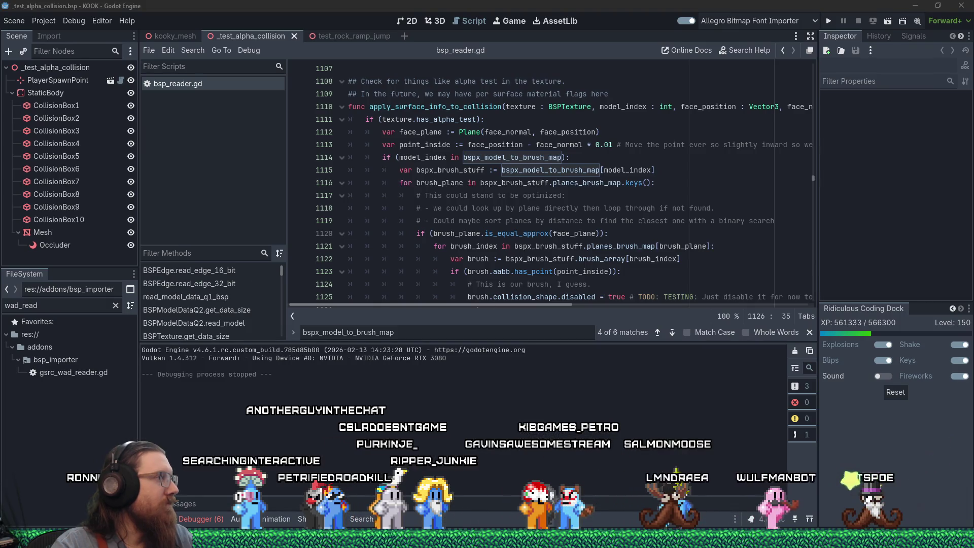
{"action": "left_click_drag", "start_coordinate": [0, 9], "coordinate": [482, 1]}
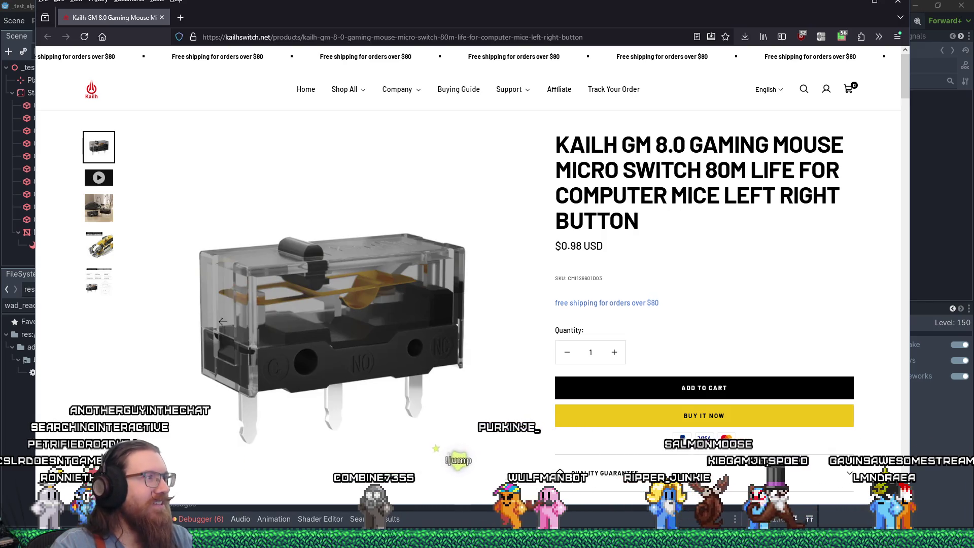
Step: View the GM 8.0 PCB, spec-sheet, main and desk photos and read the specs, then return to Godot
{"action": "left_click", "coordinate": [99, 251]}
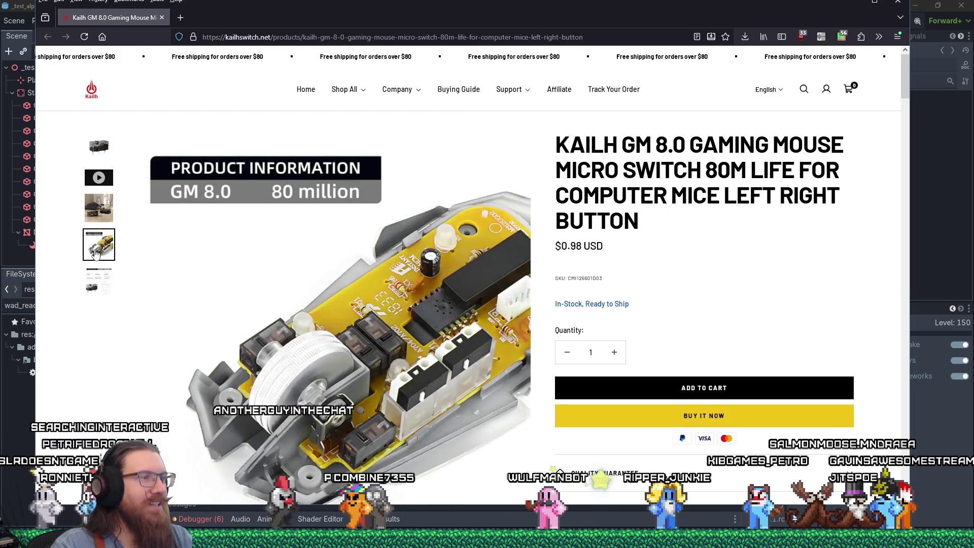
{"action": "left_click", "coordinate": [94, 291]}
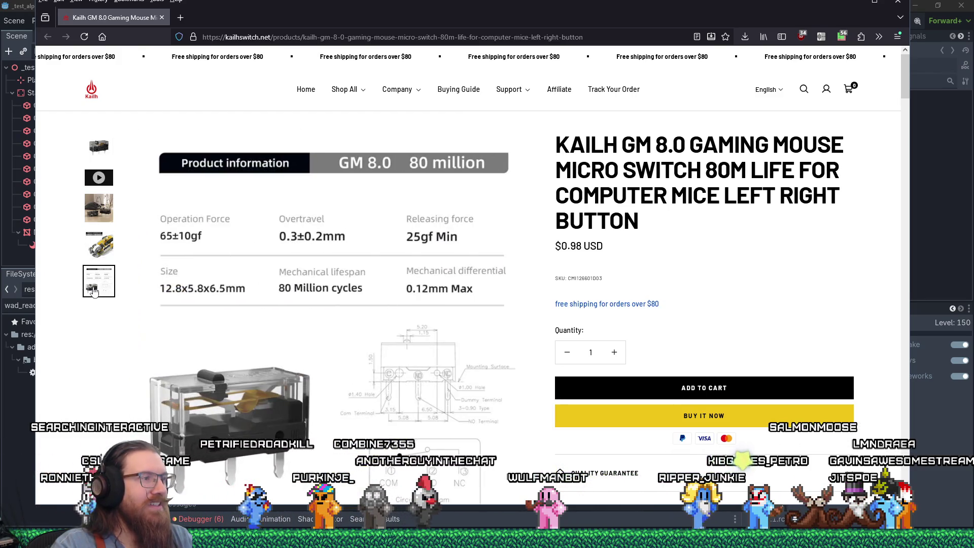
{"action": "scroll", "coordinate": [309, 365], "scroll_direction": "down", "scroll_amount": 5}
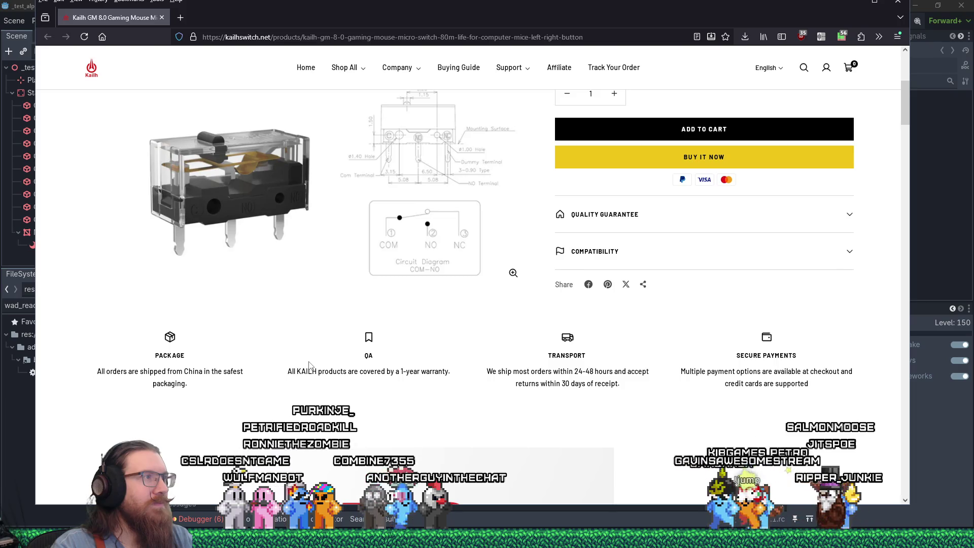
{"action": "scroll", "coordinate": [310, 366], "scroll_direction": "up", "scroll_amount": 5}
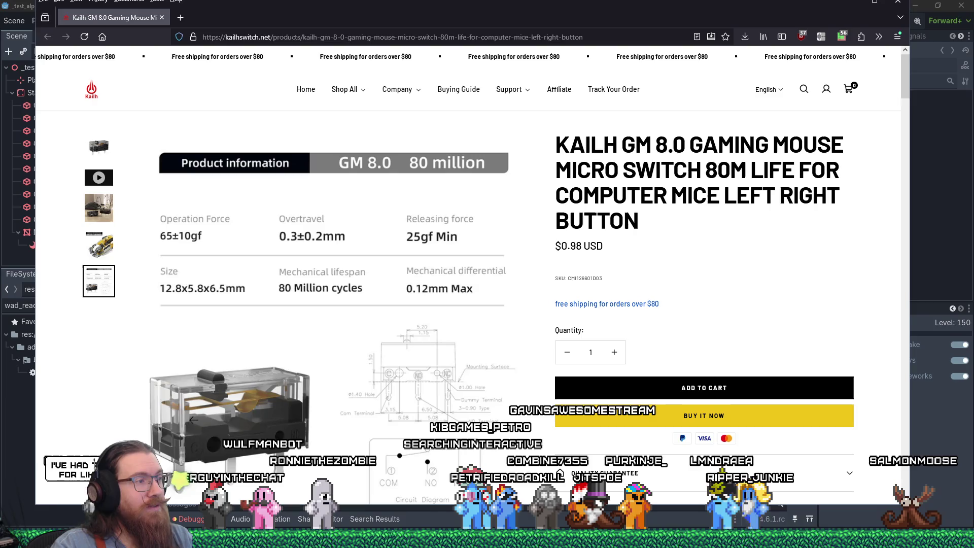
{"action": "left_click", "coordinate": [96, 146]}
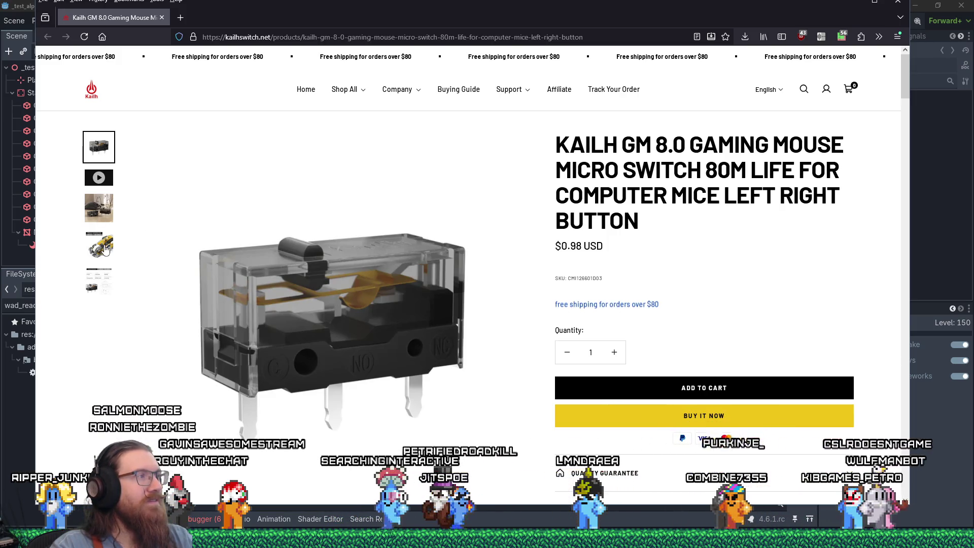
{"action": "left_click", "coordinate": [100, 217]}
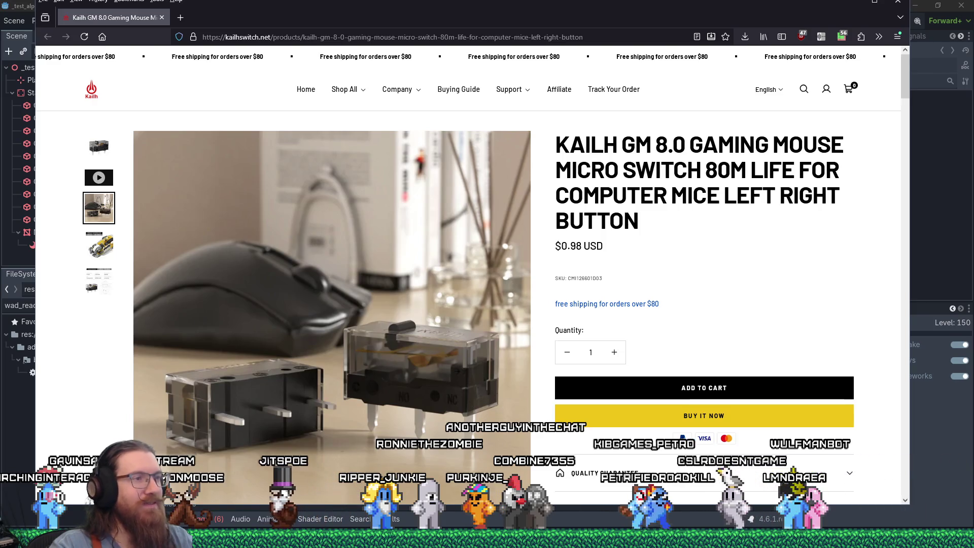
{"action": "key", "text": "alt+Tab"}
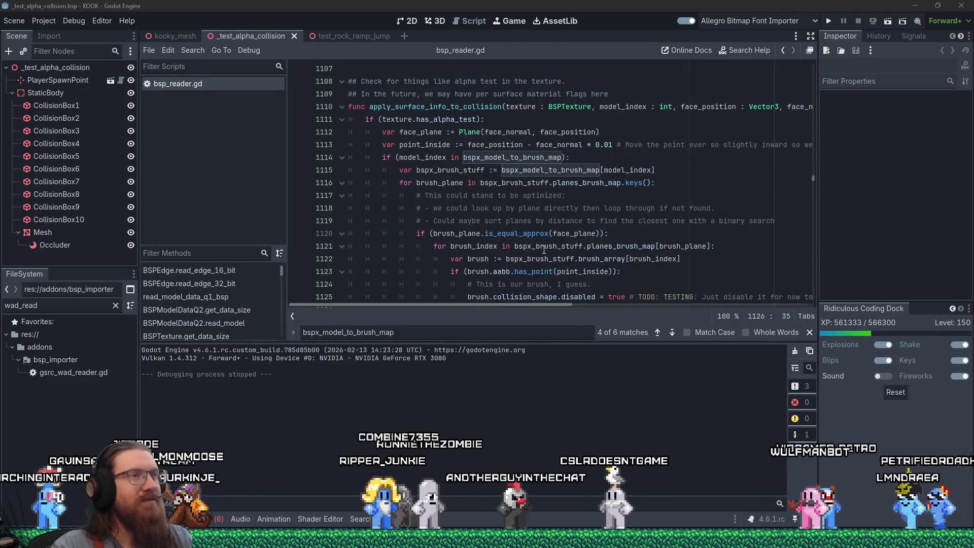
Step: Place the caret in the line 1118 optimisation comment of bsp_reader.gd, then switch to the browser
{"action": "left_click", "coordinate": [625, 196]}
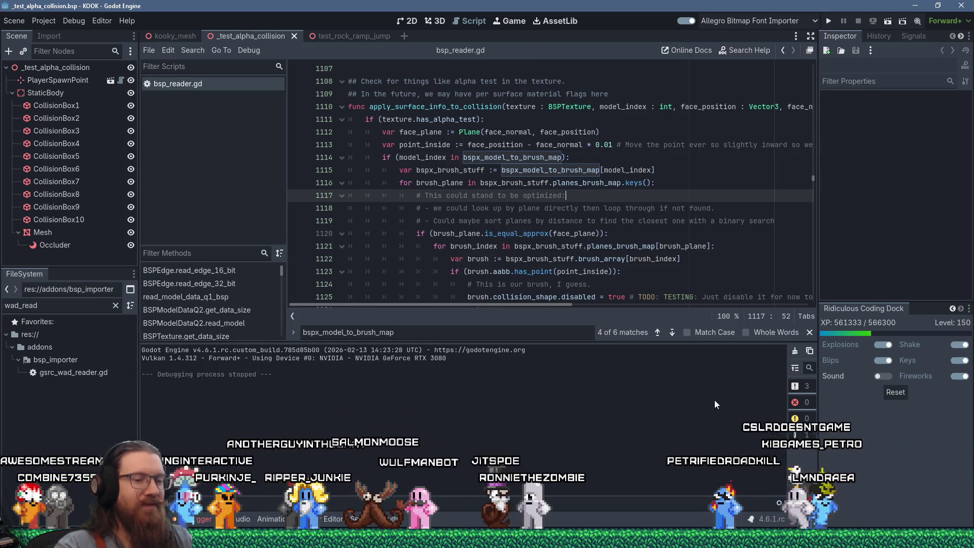
{"action": "left_click", "coordinate": [682, 209]}
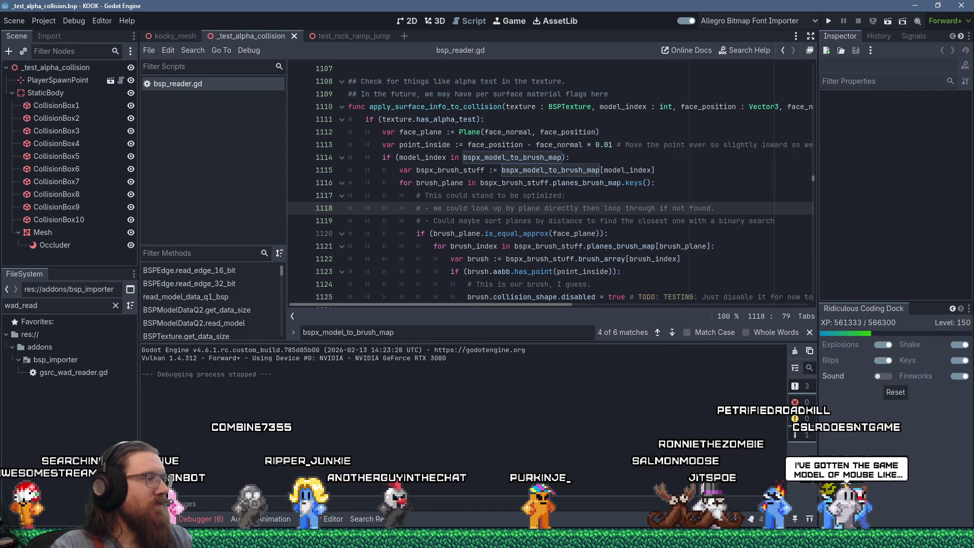
{"action": "key", "text": "alt+Tab"}
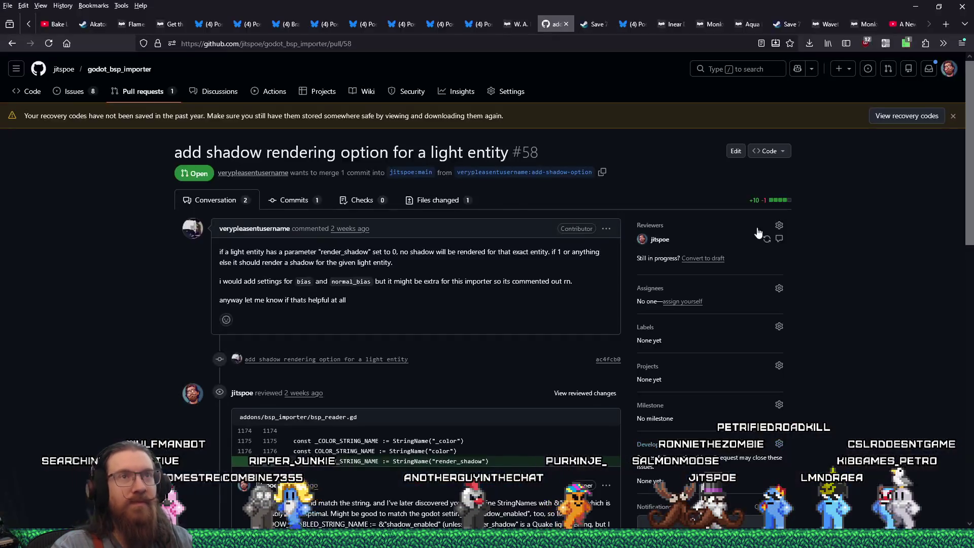
{"action": "left_click", "coordinate": [944, 27]}
{"action": "type", "text": "lamzu thorn"}
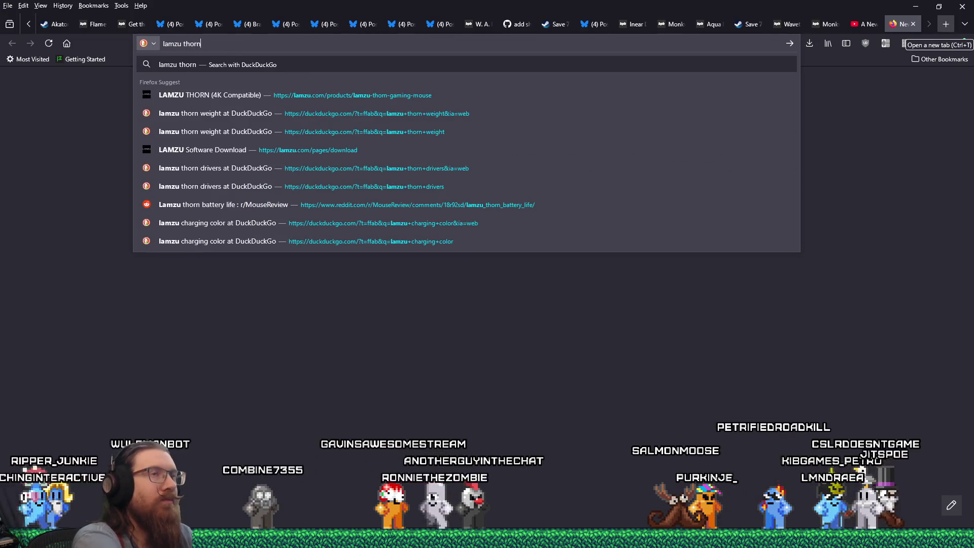
{"action": "key", "text": "Return"}
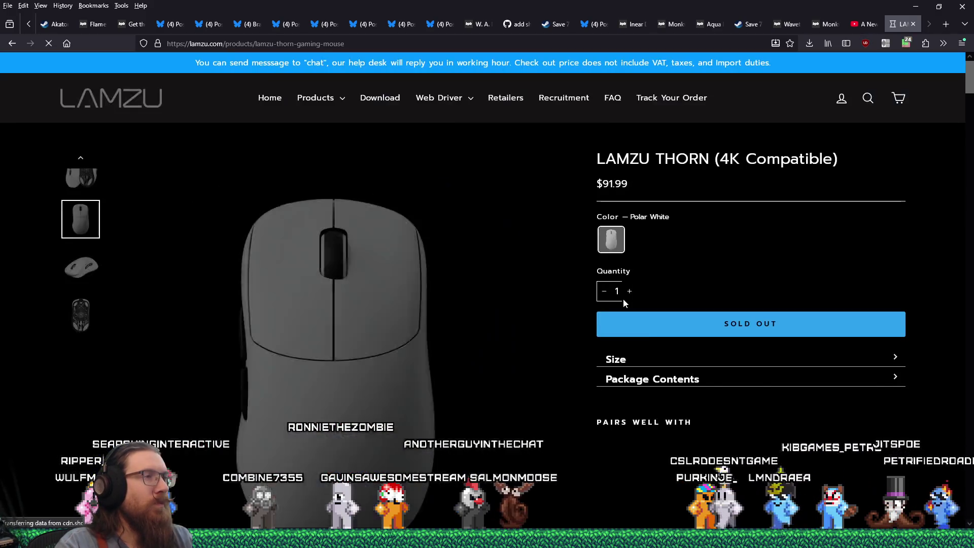
{"action": "scroll", "coordinate": [624, 303], "scroll_direction": "down", "scroll_amount": 2}
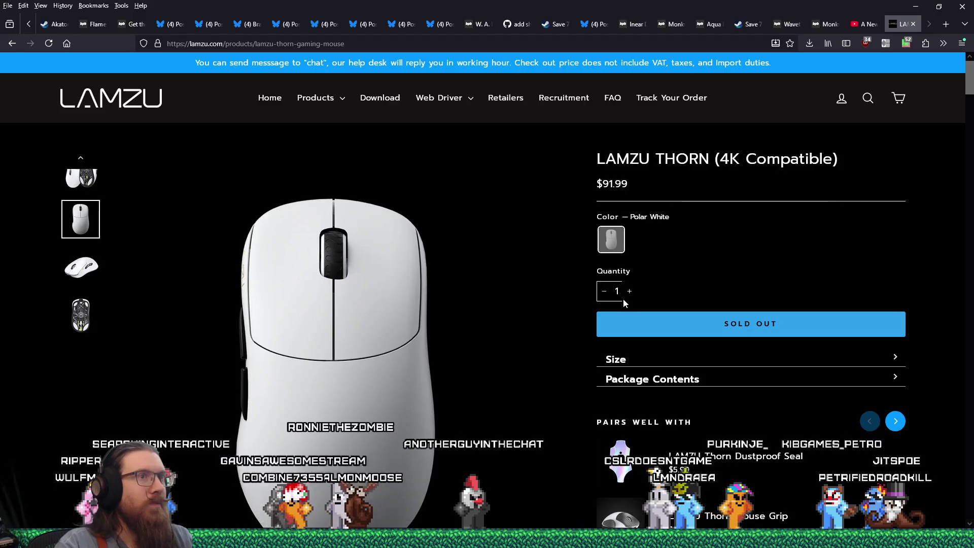
{"action": "scroll", "coordinate": [623, 298], "scroll_direction": "down", "scroll_amount": 10}
{"action": "scroll", "coordinate": [623, 301], "scroll_direction": "down", "scroll_amount": 5}
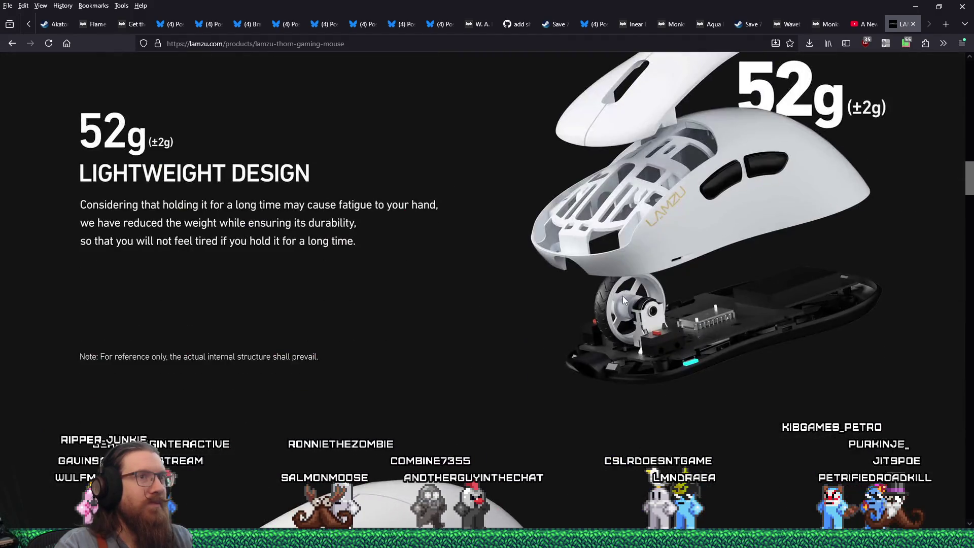
{"action": "scroll", "coordinate": [623, 299], "scroll_direction": "down", "scroll_amount": 5}
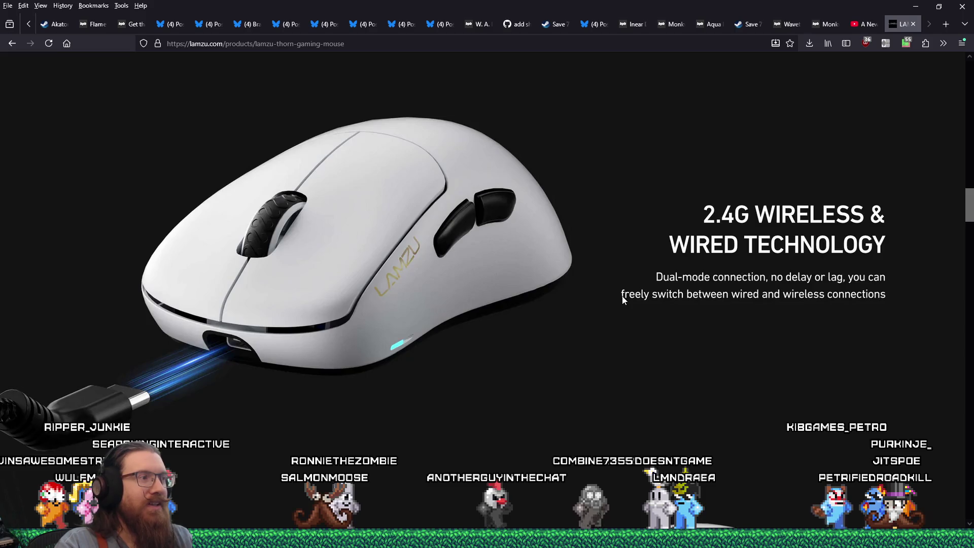
{"action": "scroll", "coordinate": [238, 282], "scroll_direction": "down", "scroll_amount": 3}
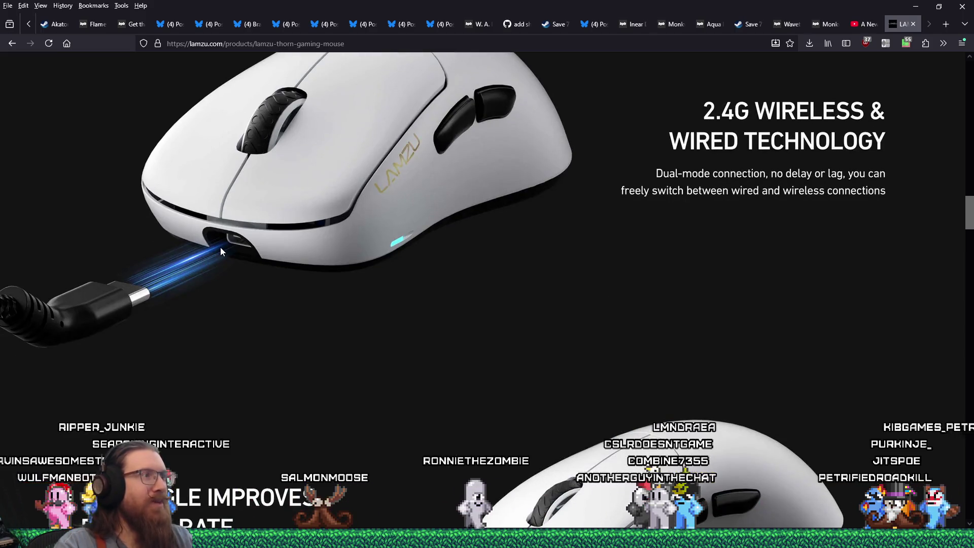
{"action": "scroll", "coordinate": [244, 258], "scroll_direction": "down", "scroll_amount": 4}
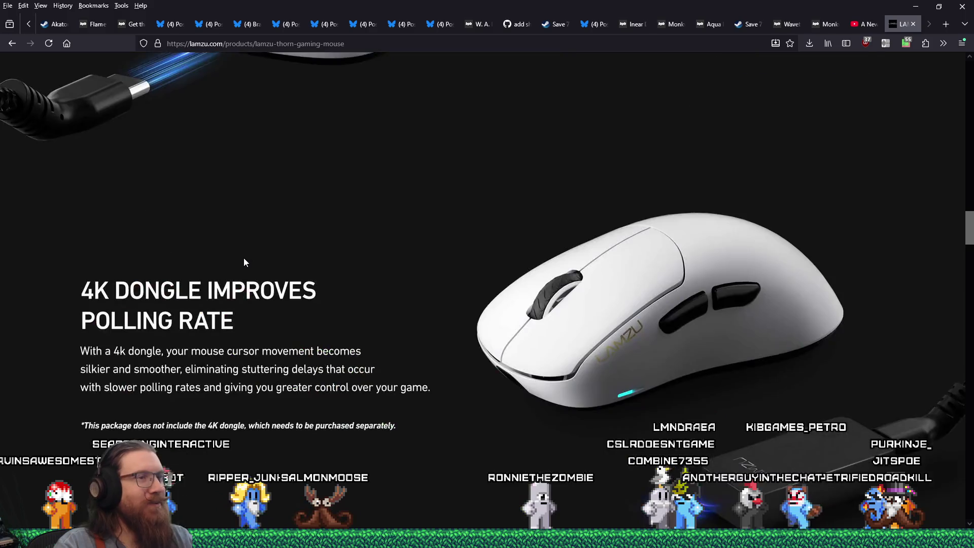
{"action": "scroll", "coordinate": [242, 254], "scroll_direction": "down", "scroll_amount": 3}
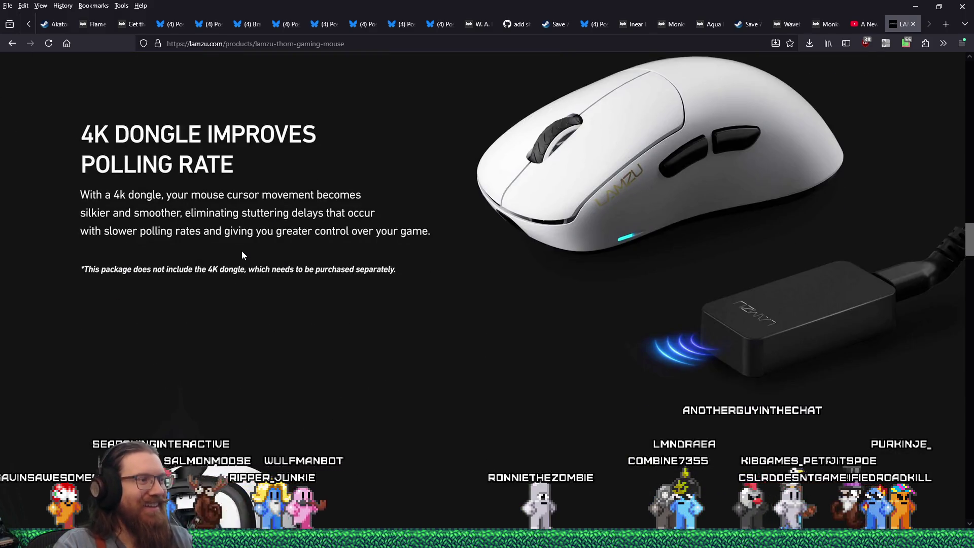
{"action": "scroll", "coordinate": [241, 254], "scroll_direction": "down", "scroll_amount": 6}
{"action": "scroll", "coordinate": [243, 254], "scroll_direction": "down", "scroll_amount": 5}
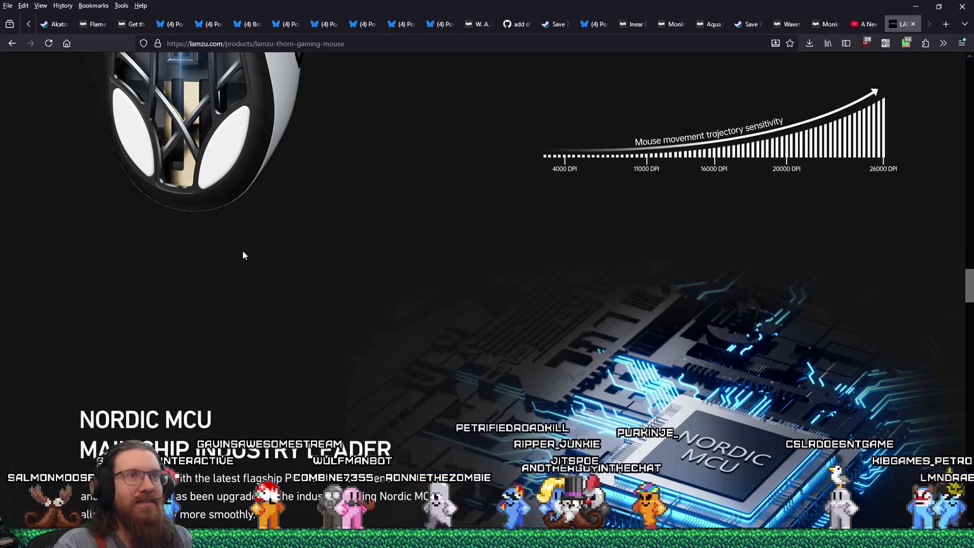
{"action": "scroll", "coordinate": [248, 255], "scroll_direction": "down", "scroll_amount": 5}
{"action": "scroll", "coordinate": [250, 258], "scroll_direction": "down", "scroll_amount": 6}
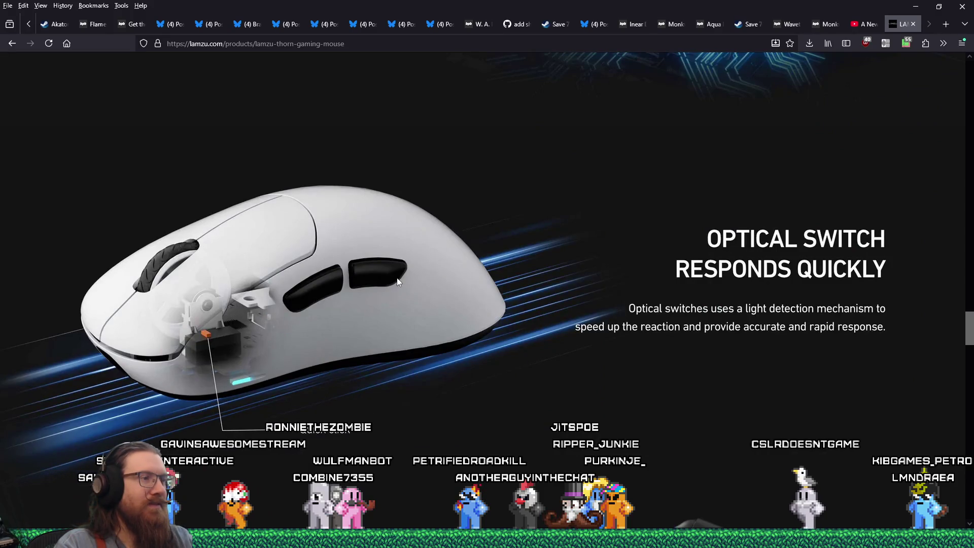
{"action": "scroll", "coordinate": [397, 278], "scroll_direction": "down", "scroll_amount": 2}
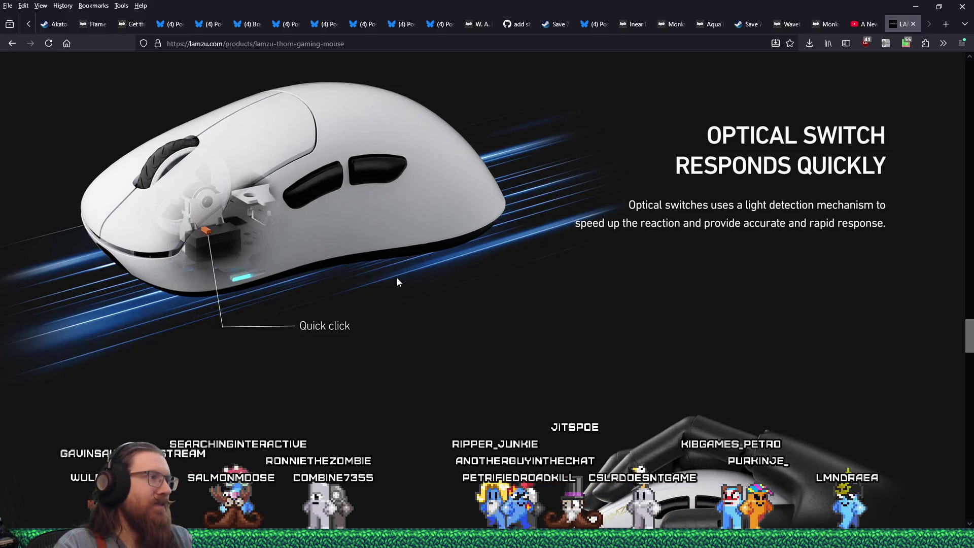
{"action": "scroll", "coordinate": [397, 278], "scroll_direction": "down", "scroll_amount": 5}
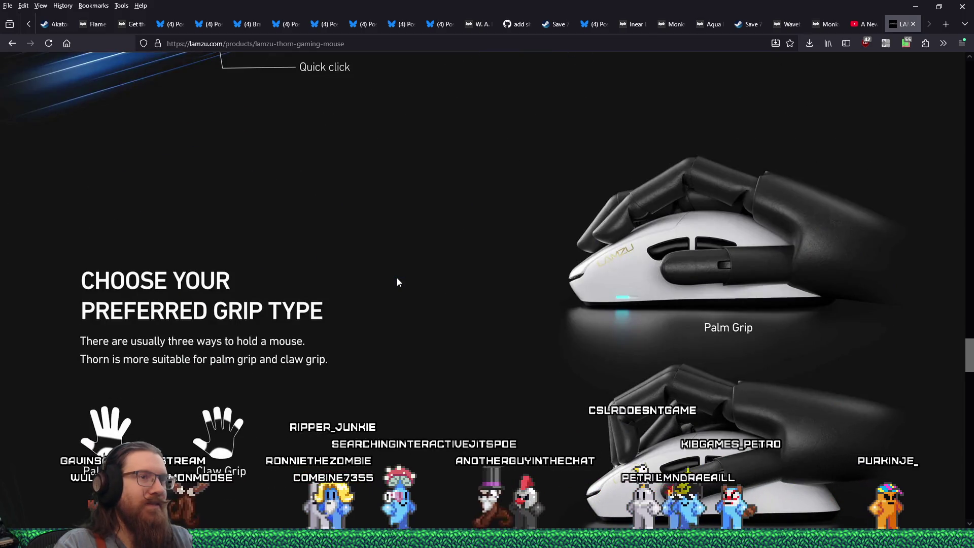
{"action": "scroll", "coordinate": [398, 282], "scroll_direction": "down", "scroll_amount": 1}
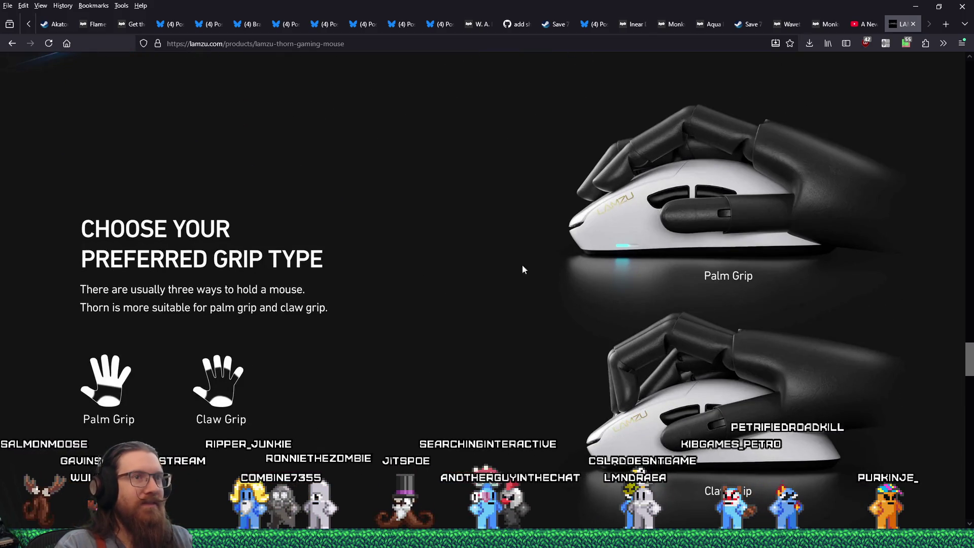
{"action": "scroll", "coordinate": [535, 355], "scroll_direction": "down", "scroll_amount": 6}
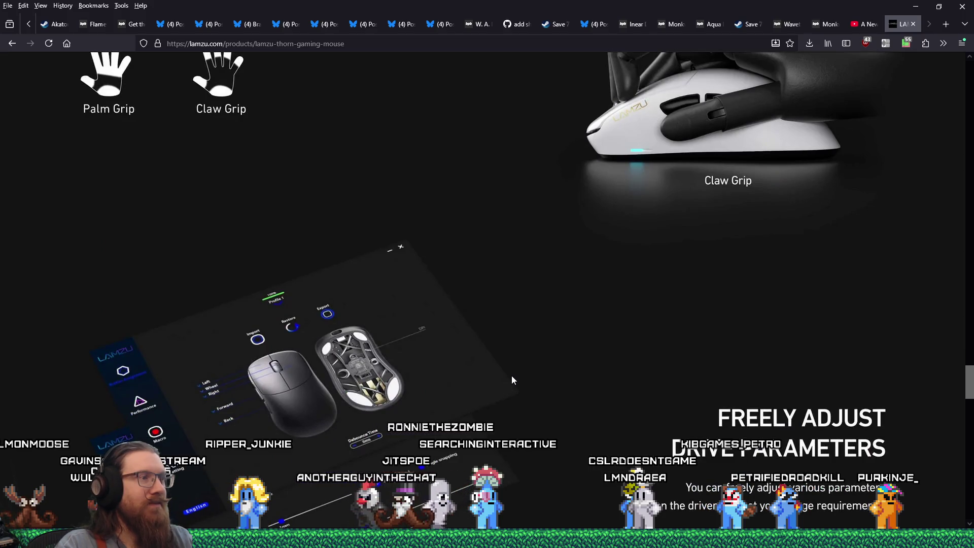
{"action": "scroll", "coordinate": [511, 375], "scroll_direction": "down", "scroll_amount": 8}
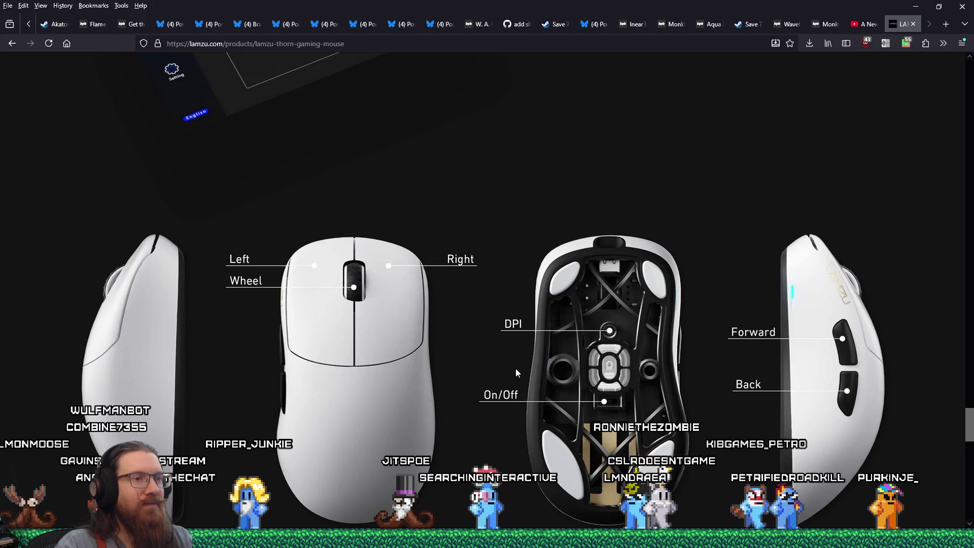
{"action": "scroll", "coordinate": [515, 371], "scroll_direction": "down", "scroll_amount": 7}
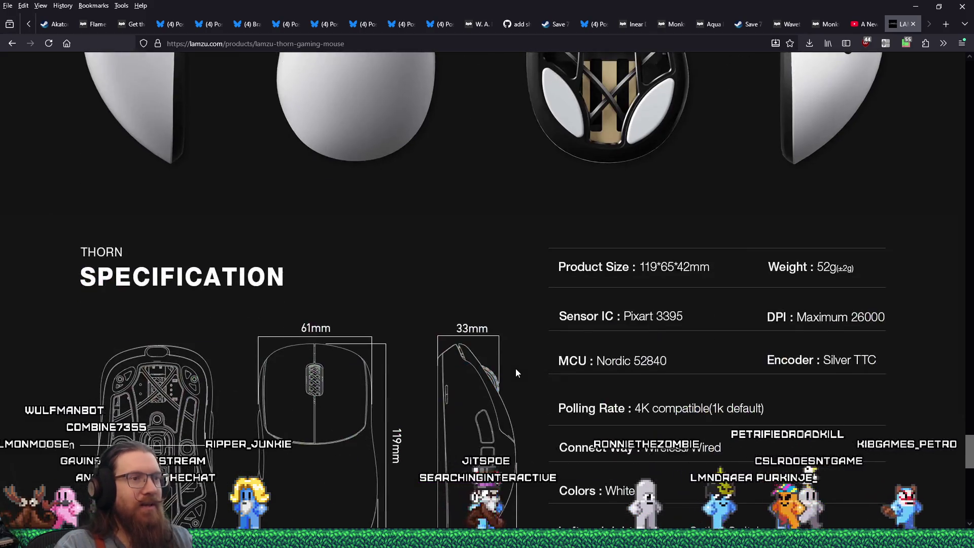
{"action": "scroll", "coordinate": [516, 373], "scroll_direction": "down", "scroll_amount": 10}
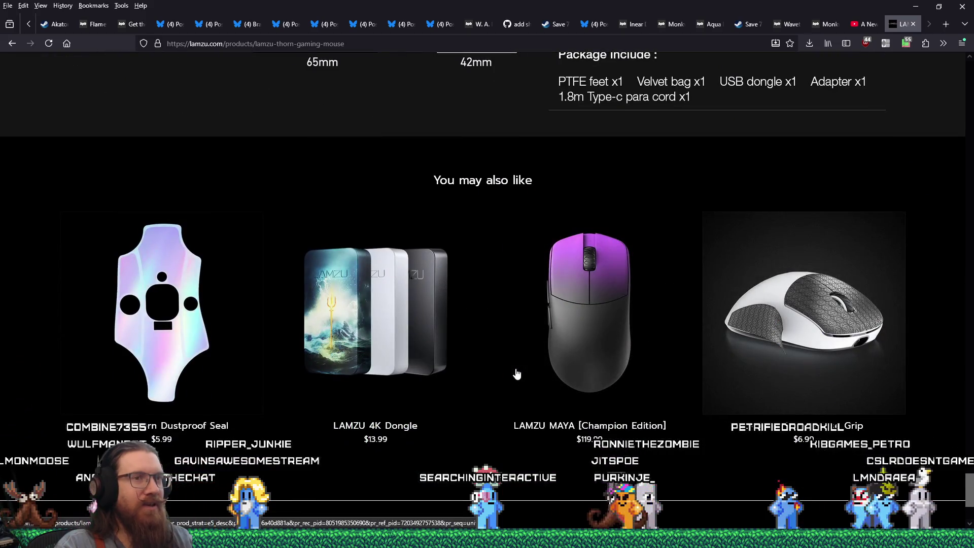
{"action": "scroll", "coordinate": [516, 372], "scroll_direction": "down", "scroll_amount": 4}
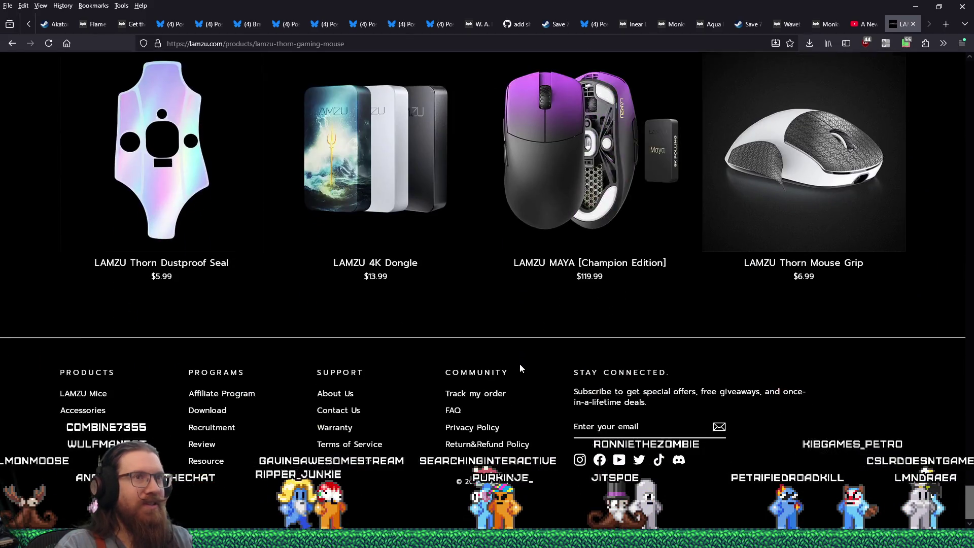
{"action": "scroll", "coordinate": [517, 368], "scroll_direction": "up", "scroll_amount": 12}
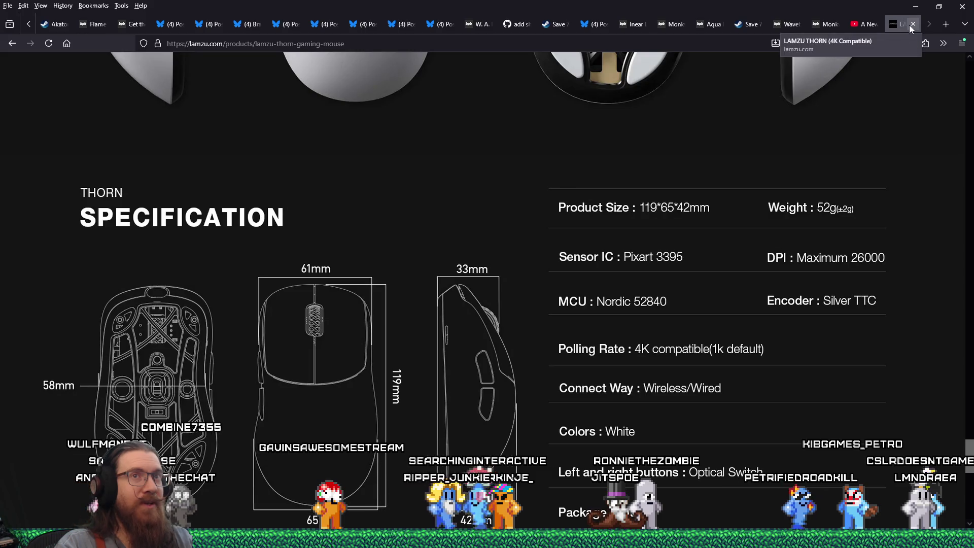
{"action": "left_click", "coordinate": [910, 24]}
{"action": "left_click", "coordinate": [919, 5]}
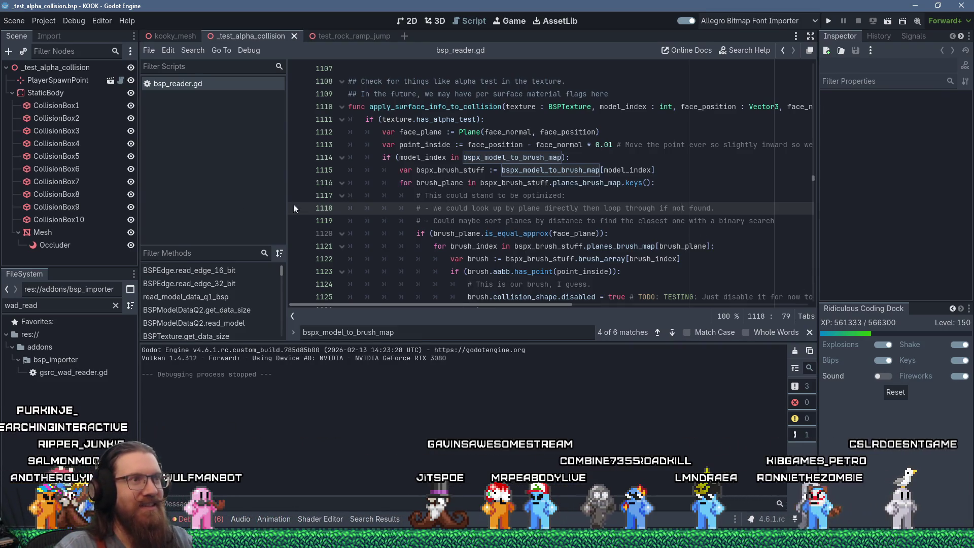
Step: Place the caret before 'then' on line 1118 and scroll down through the collision-disabling code
{"action": "left_click", "coordinate": [579, 208]}
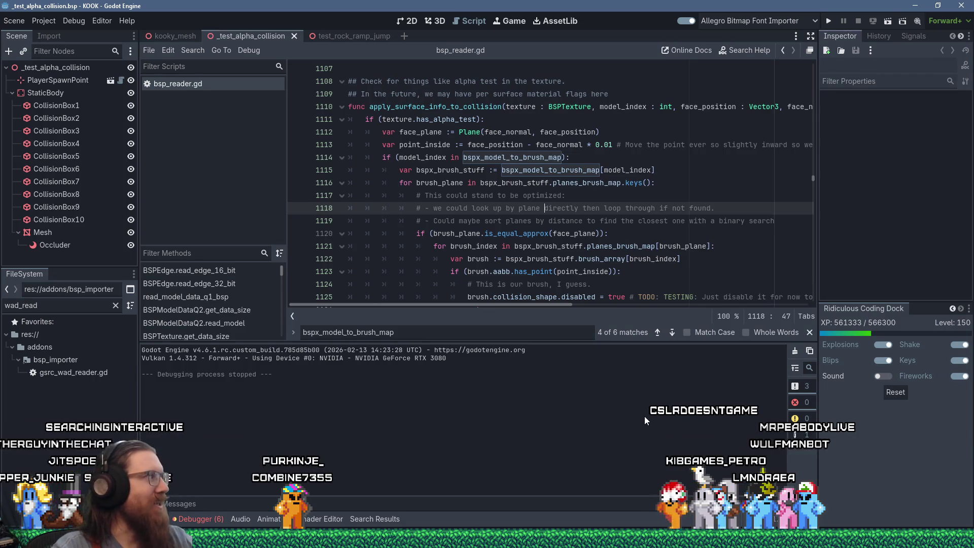
{"action": "scroll", "coordinate": [548, 282], "scroll_direction": "down", "scroll_amount": 4}
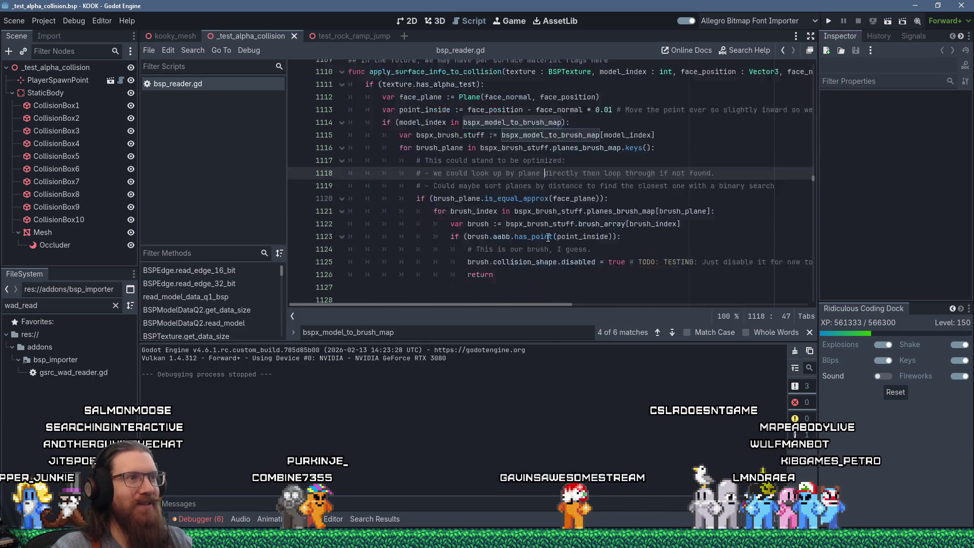
{"action": "scroll", "coordinate": [548, 236], "scroll_direction": "up", "scroll_amount": 4}
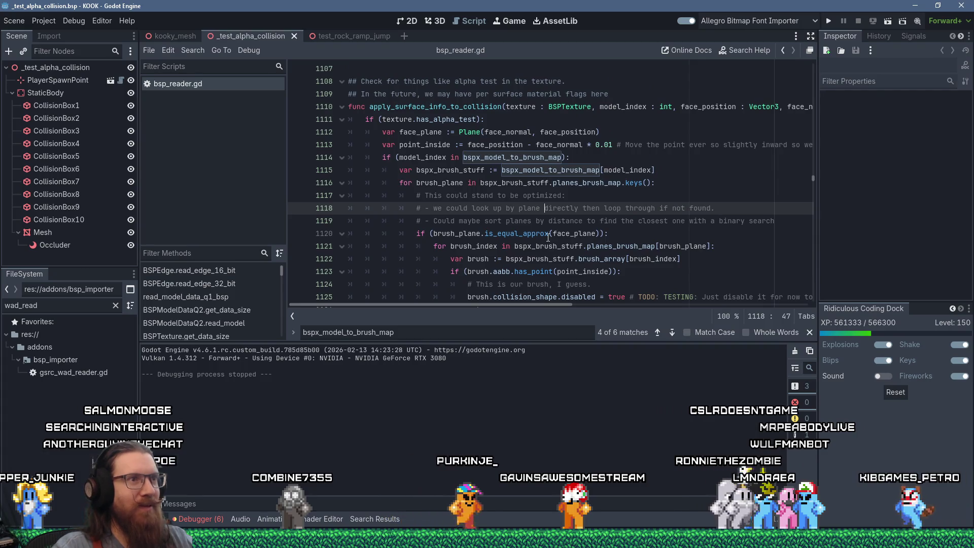
{"action": "scroll", "coordinate": [548, 236], "scroll_direction": "down", "scroll_amount": 1}
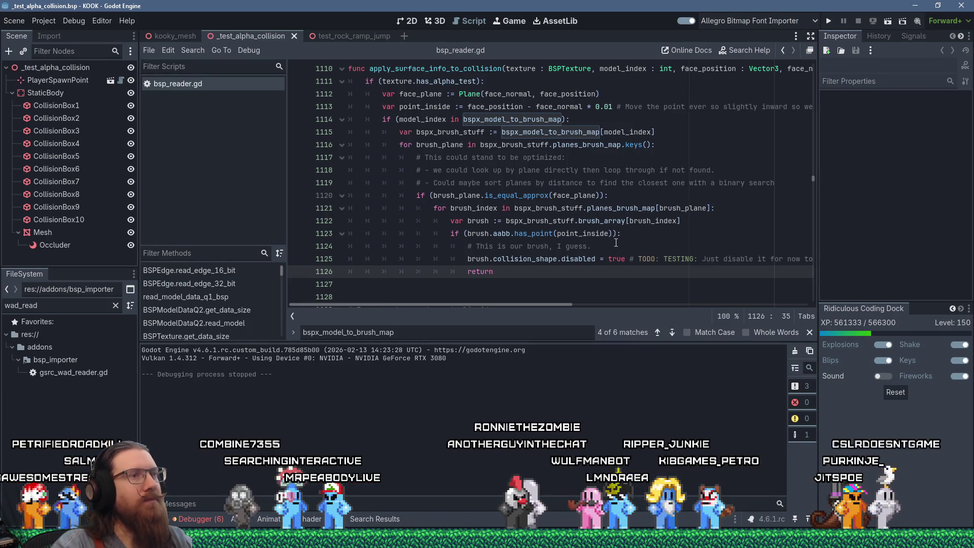
{"action": "left_click", "coordinate": [490, 233]}
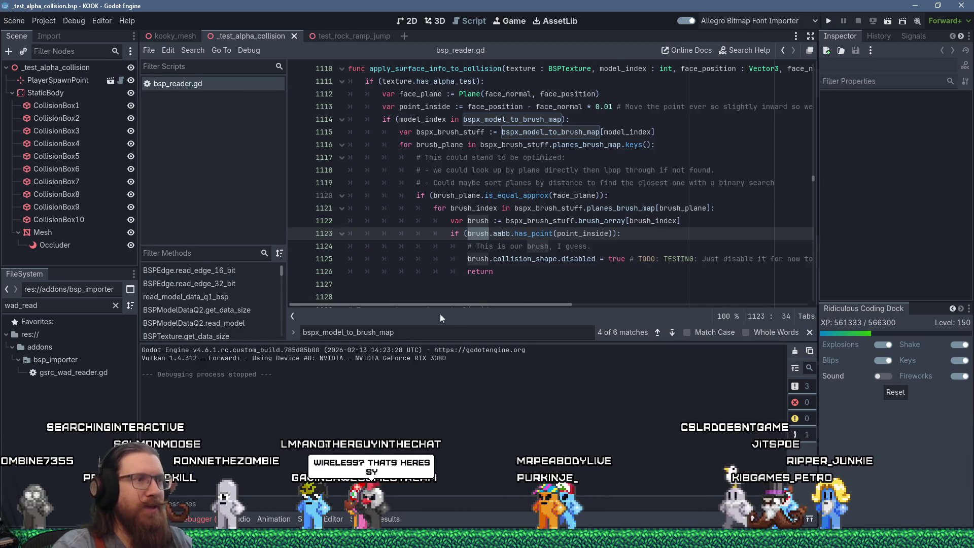
{"action": "mouse_move", "coordinate": [491, 264]}
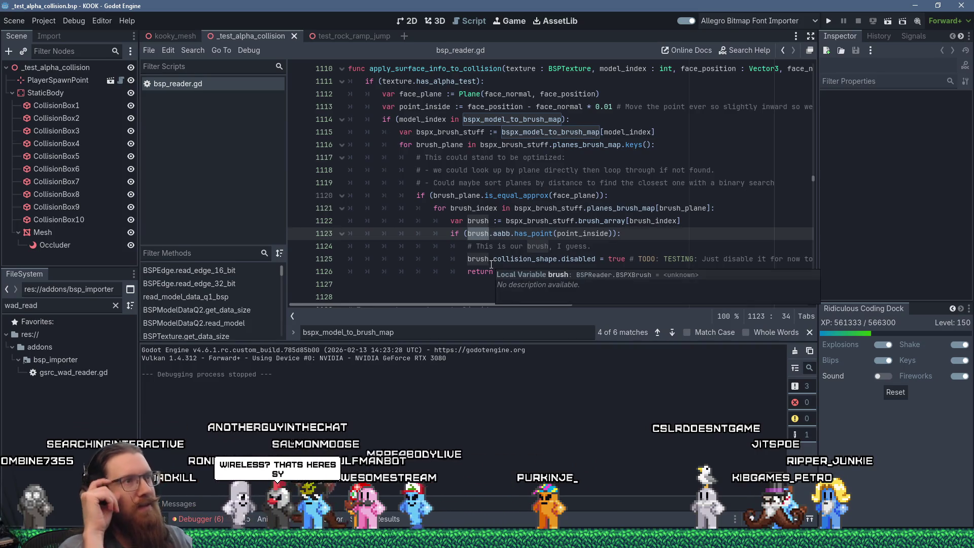
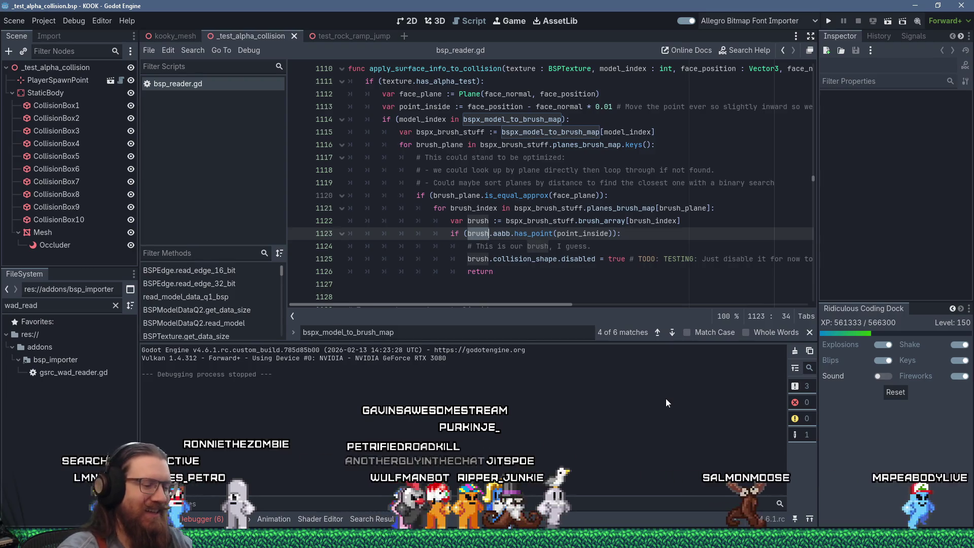
Step: Place the caret after the return on line 1126 in apply_surface_info_to_collision
{"action": "left_click", "coordinate": [554, 284]}
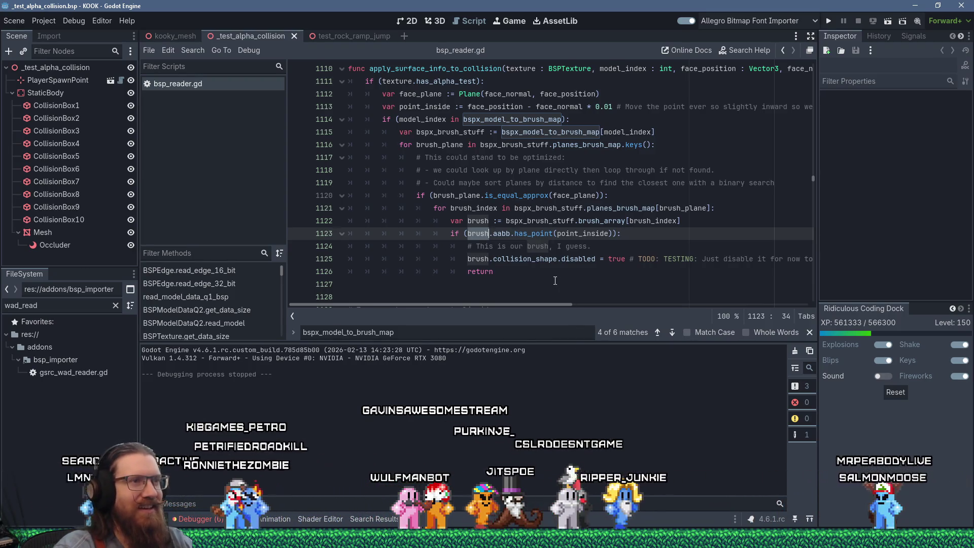
{"action": "scroll", "coordinate": [553, 280], "scroll_direction": "up", "scroll_amount": 2}
{"action": "scroll", "coordinate": [553, 280], "scroll_direction": "down", "scroll_amount": 5}
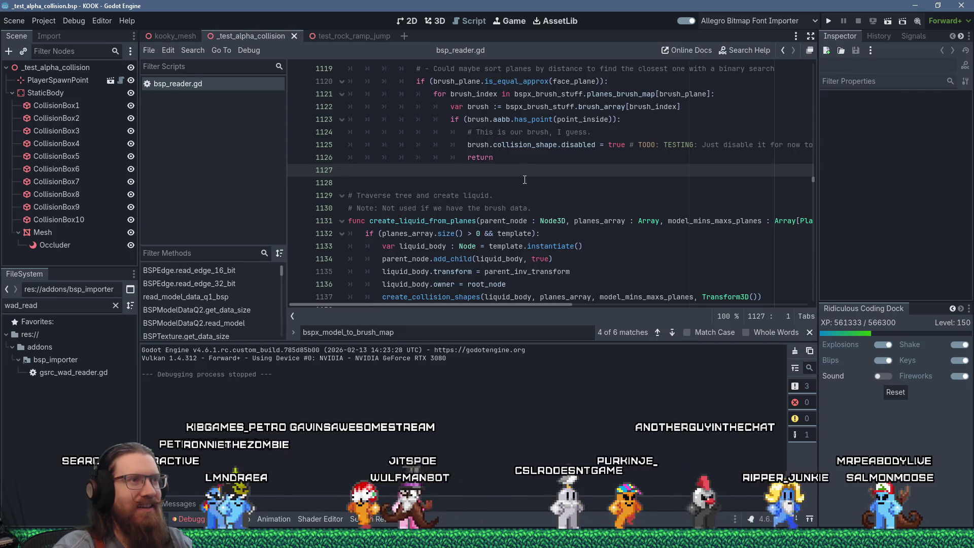
{"action": "scroll", "coordinate": [543, 191], "scroll_direction": "up", "scroll_amount": 3}
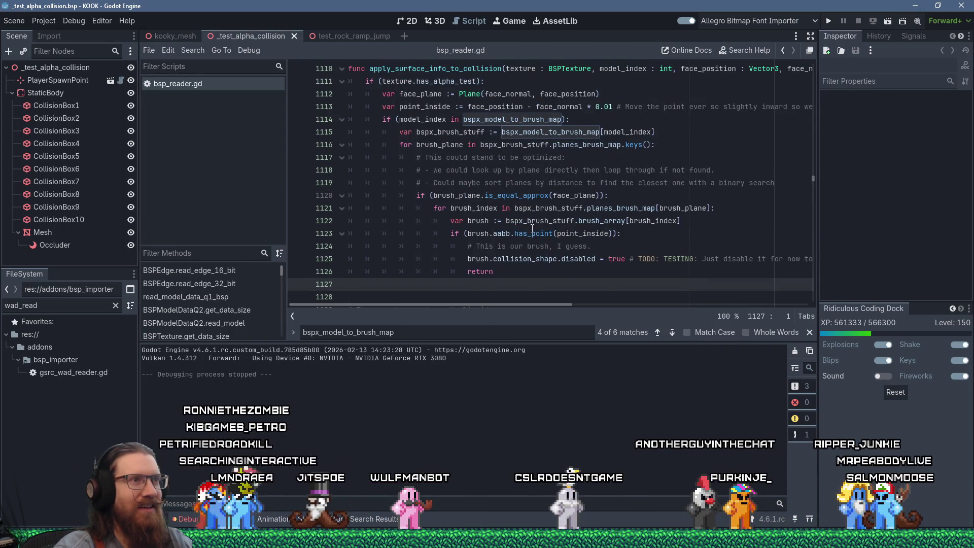
{"action": "left_click", "coordinate": [521, 269]}
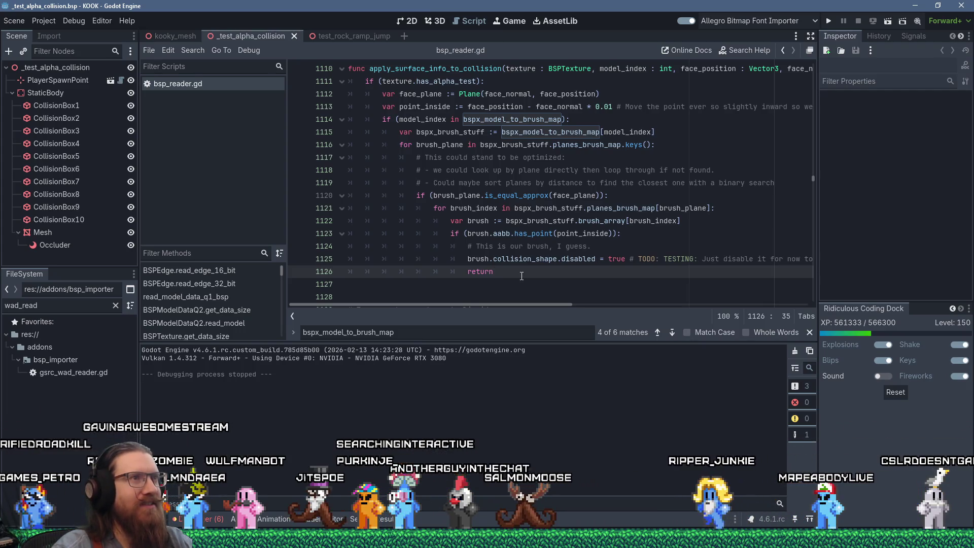
{"action": "scroll", "coordinate": [521, 275], "scroll_direction": "up", "scroll_amount": 1}
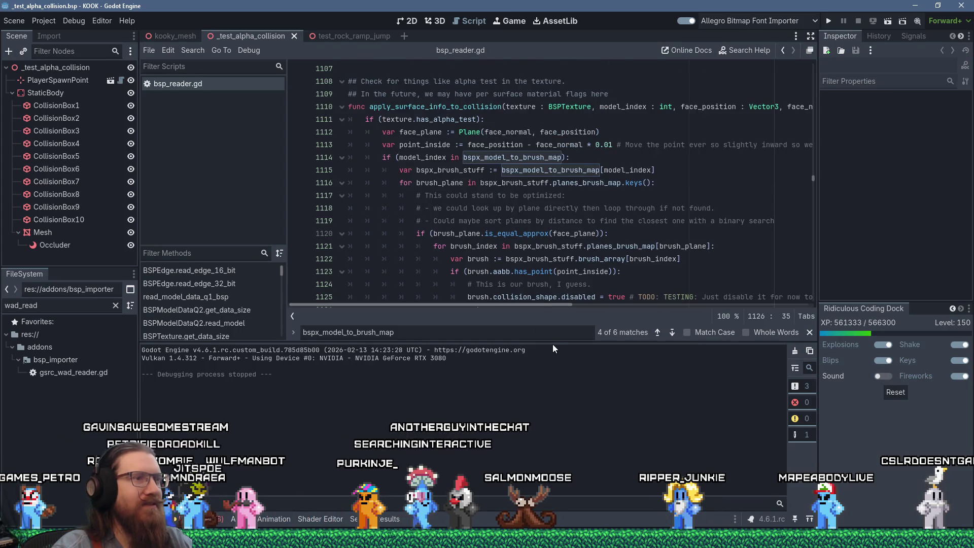
Step: Enlarge the code area, show the debugger's error list, then switch to the browser
{"action": "left_click_drag", "start_coordinate": [553, 343], "coordinate": [553, 411]}
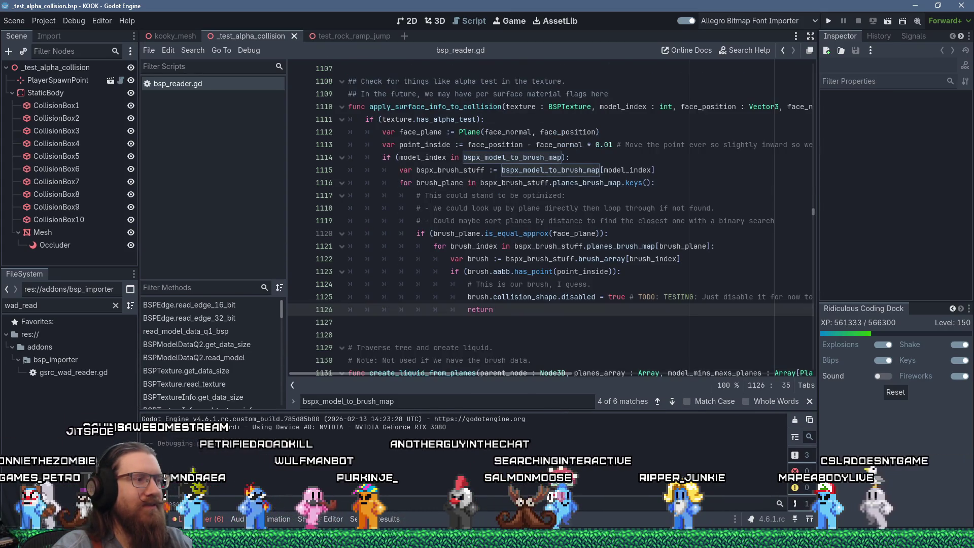
{"action": "left_click", "coordinate": [211, 519]}
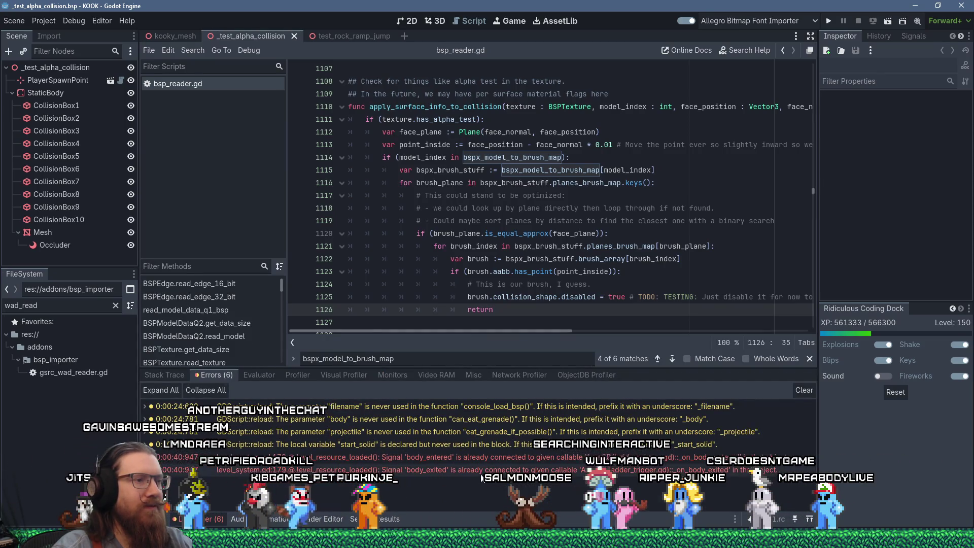
{"action": "mouse_move", "coordinate": [568, 507]}
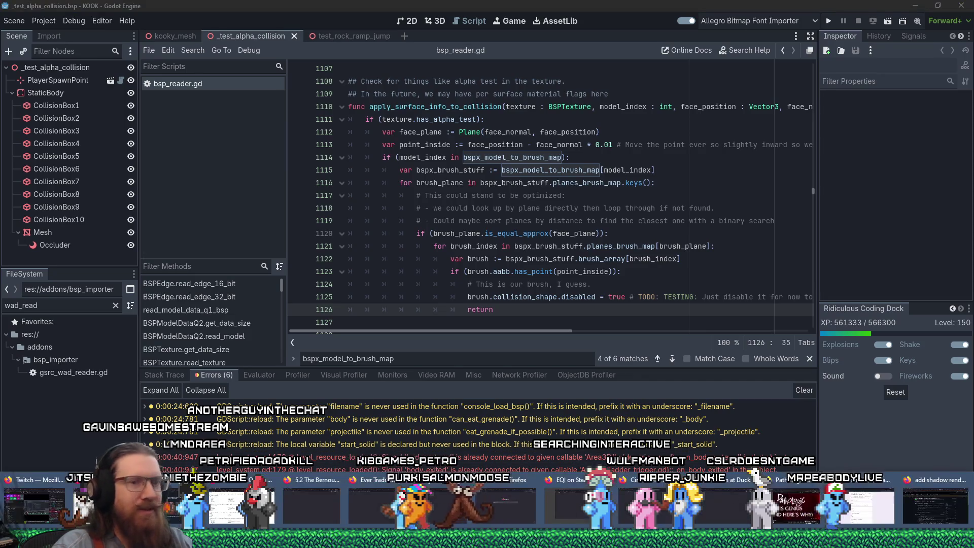
{"action": "left_click", "coordinate": [927, 496]}
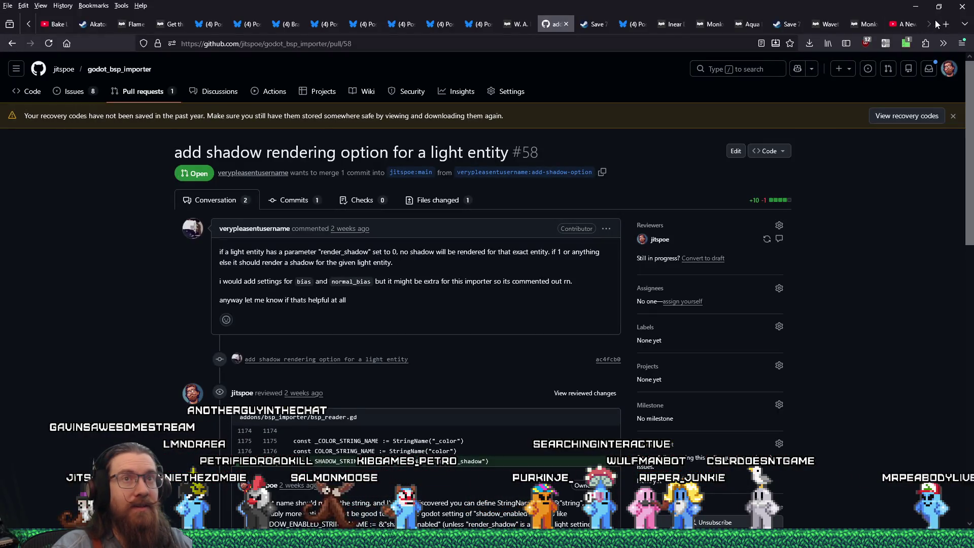
Step: Search 'godot github' in a new tab and go to the godotengine/godot Issues list
{"action": "left_click", "coordinate": [940, 26]}
{"action": "type", "text": "godot"}
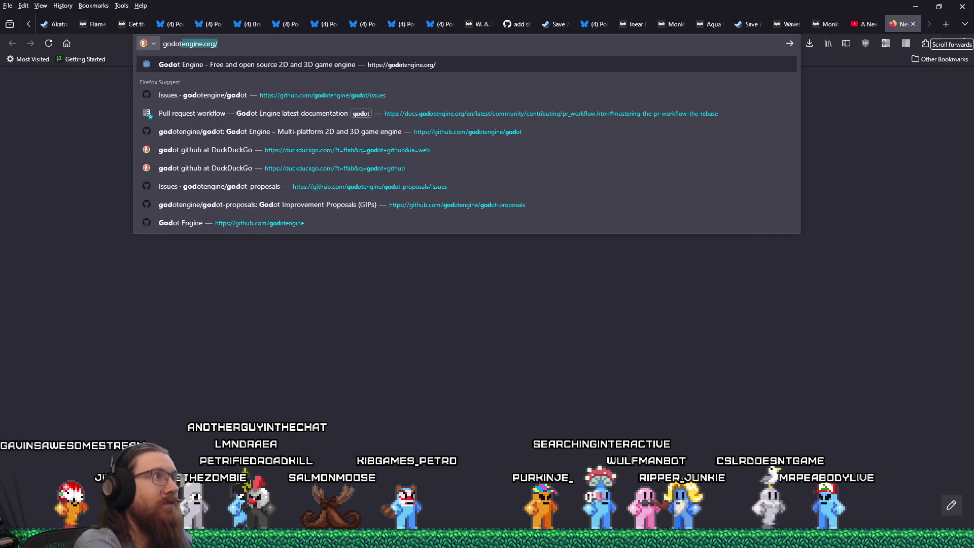
{"action": "type", "text": " github"}
{"action": "key", "text": "Return"}
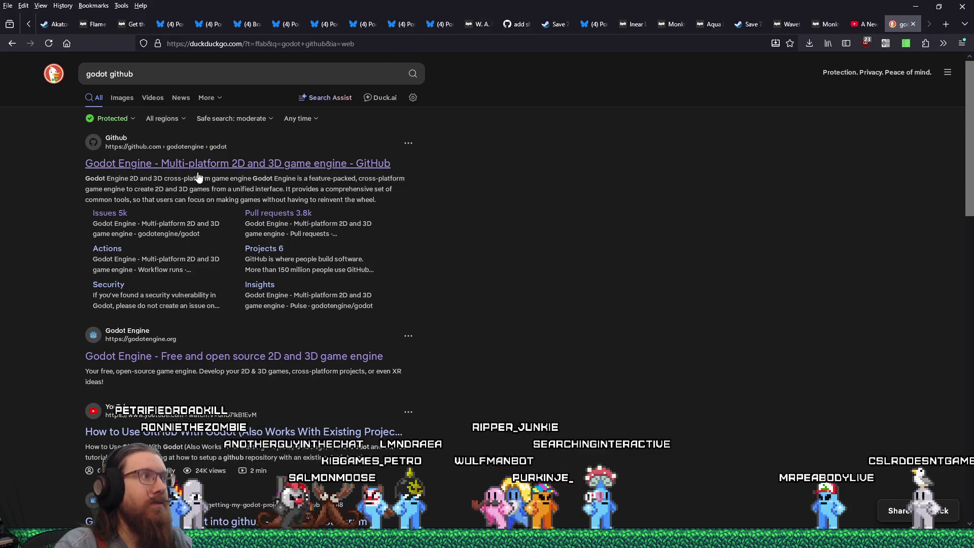
{"action": "left_click", "coordinate": [201, 175]}
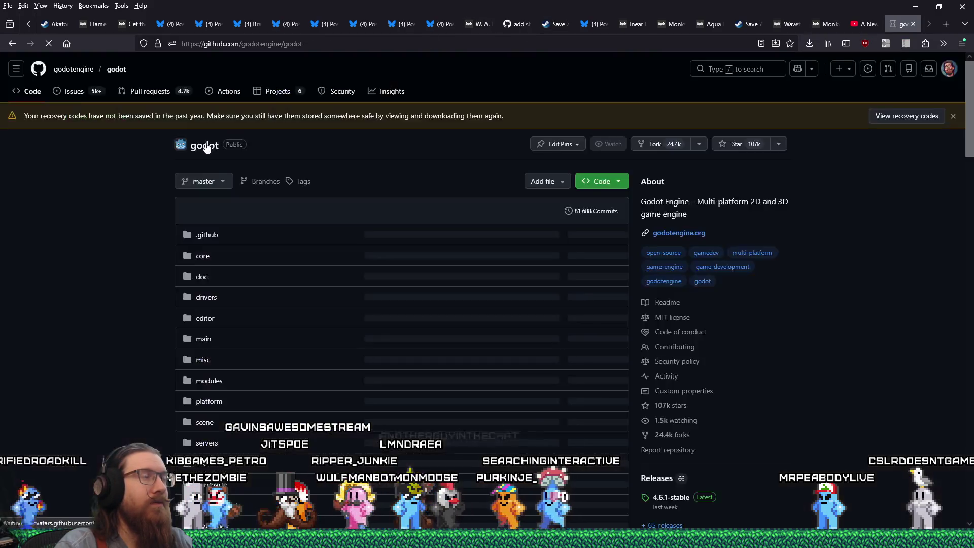
{"action": "left_click", "coordinate": [75, 93]}
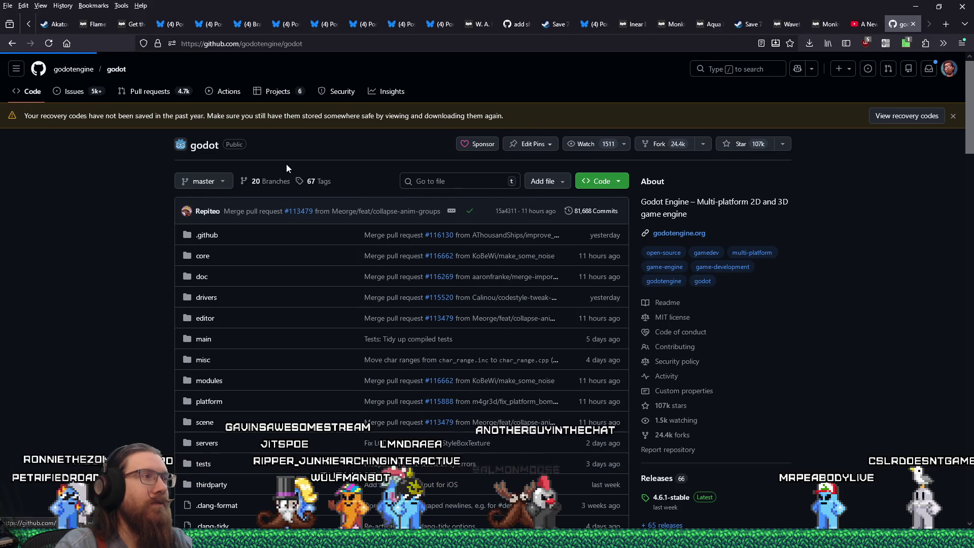
{"action": "left_click", "coordinate": [339, 219]}
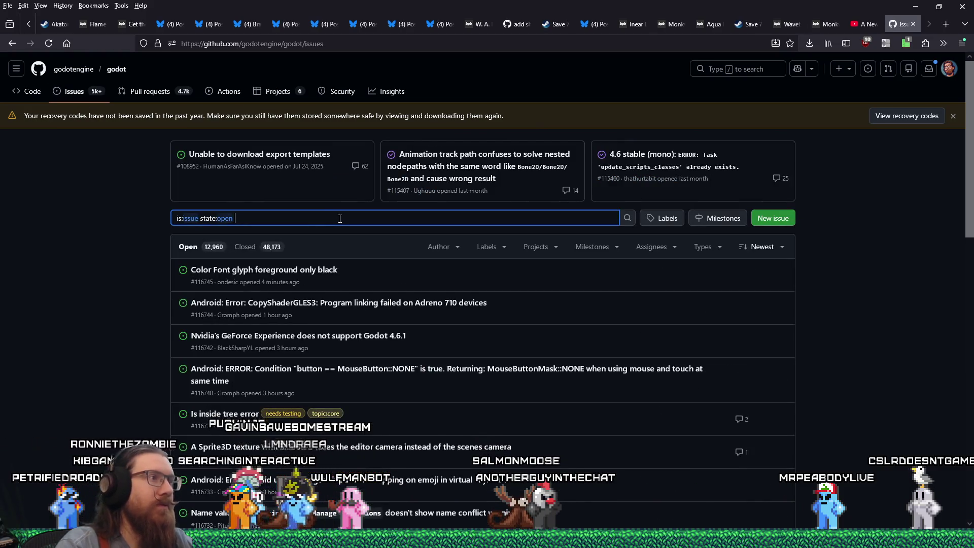
Step: Search issues for 'is already connected', read issue #116141, and return to the results
{"action": "type", "text": "is already connected"}
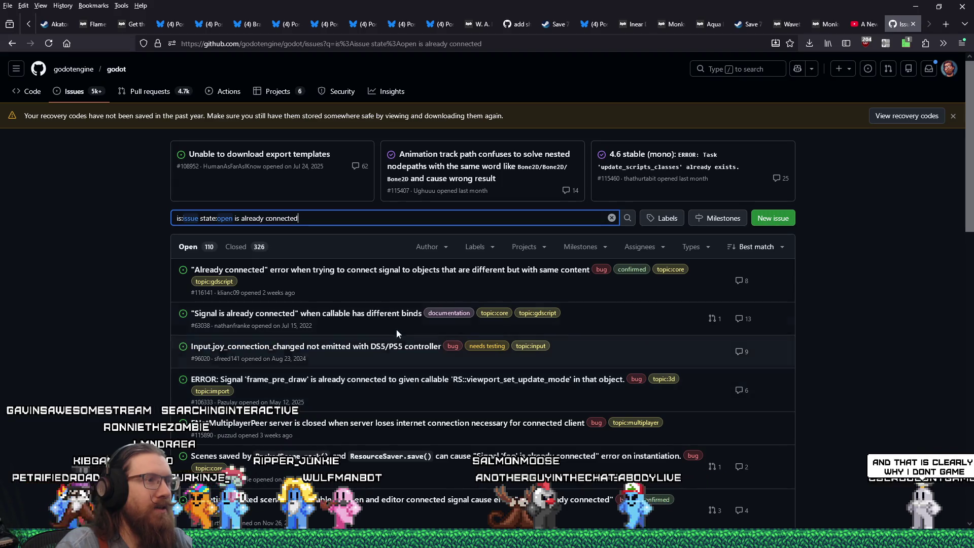
{"action": "left_click", "coordinate": [414, 276]}
{"action": "scroll", "coordinate": [586, 355], "scroll_direction": "down", "scroll_amount": 15}
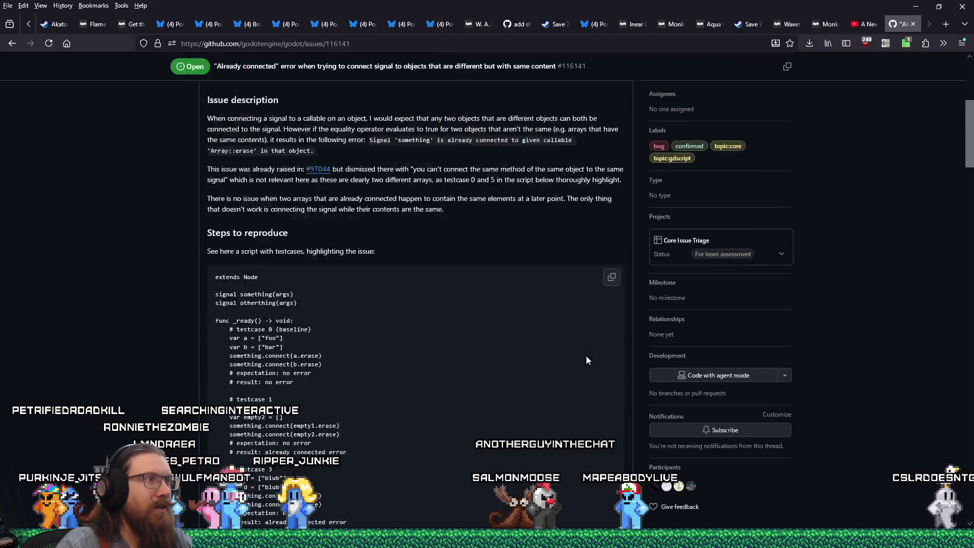
{"action": "left_click_drag", "start_coordinate": [972, 237], "coordinate": [968, 453]}
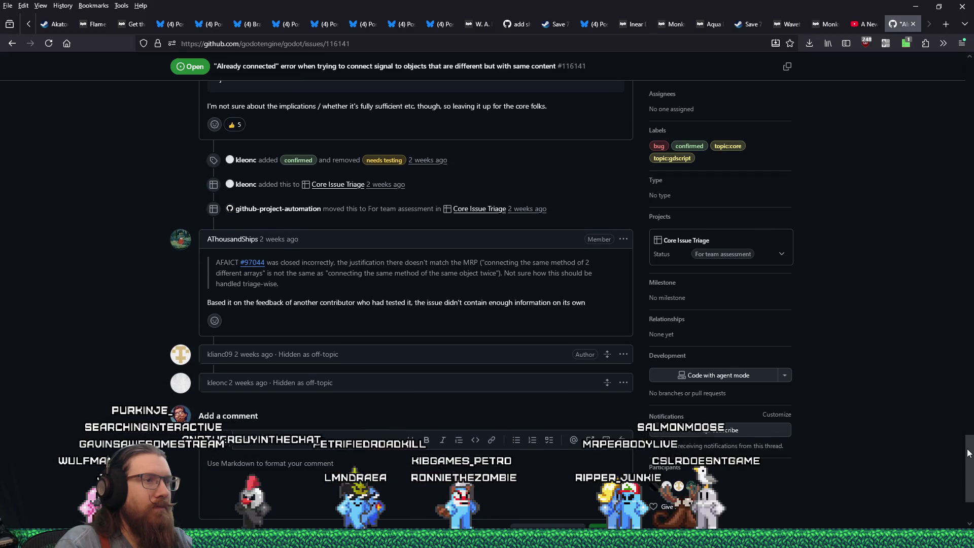
{"action": "left_click", "coordinate": [14, 49]}
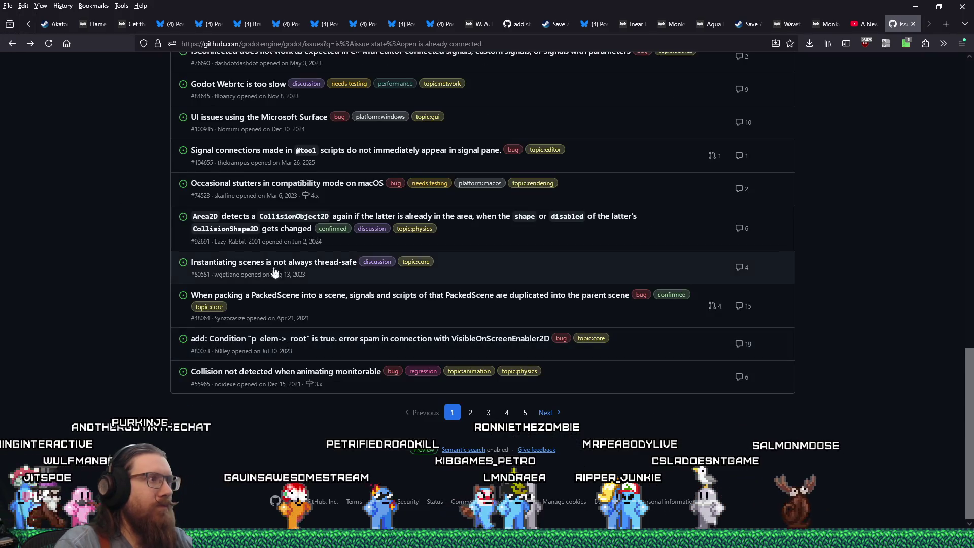
{"action": "scroll", "coordinate": [310, 306], "scroll_direction": "up", "scroll_amount": 10}
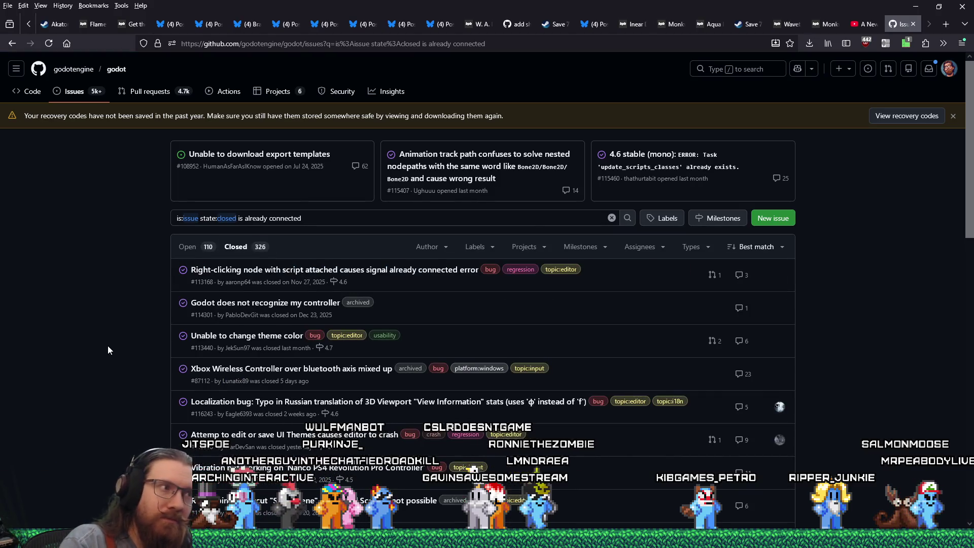
Step: Remove the is:issue state:closed filter and search plain 'already connected'
{"action": "left_click", "coordinate": [237, 218]}
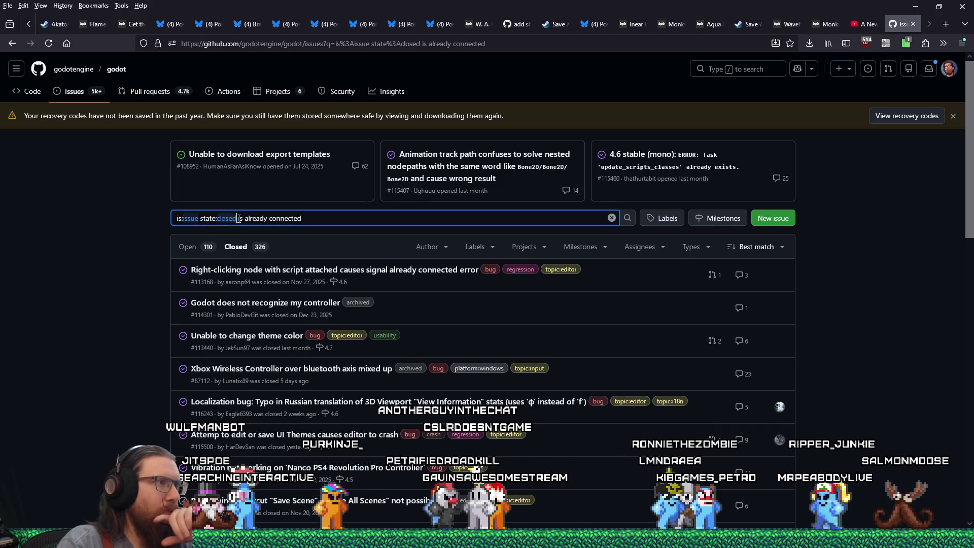
{"action": "left_click_drag", "start_coordinate": [244, 218], "coordinate": [111, 217]}
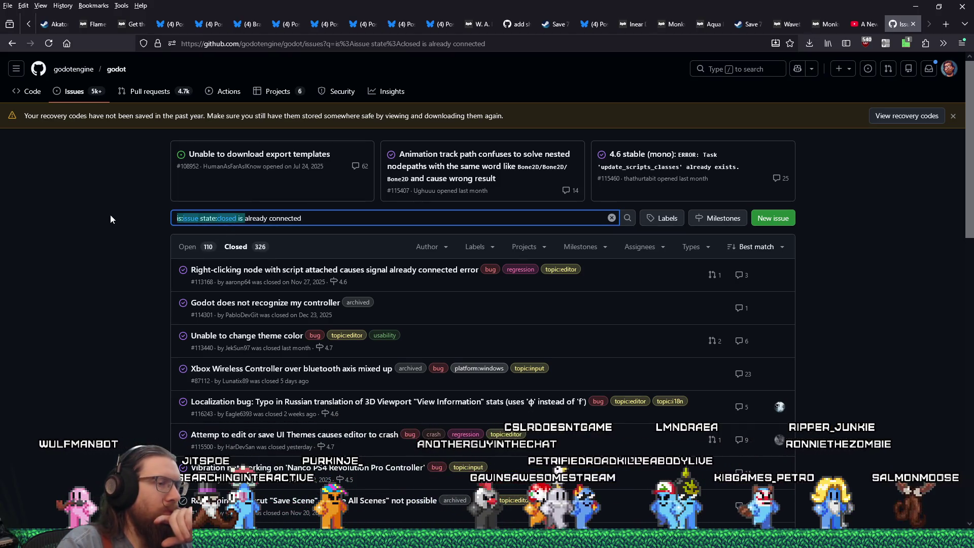
{"action": "key", "text": "BackSpace"}
{"action": "key", "text": "Return"}
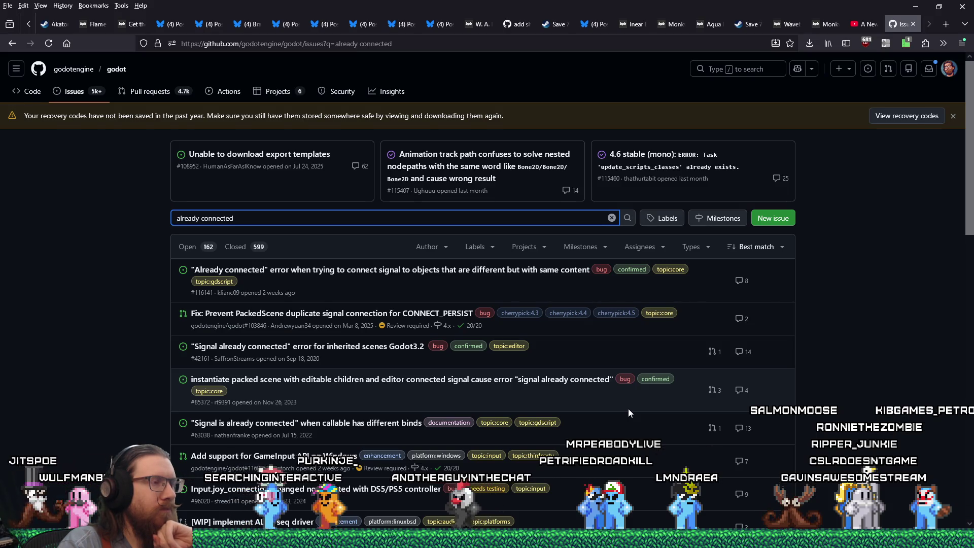
Step: Scroll through the 'already connected' results, then return to the Godot editor
{"action": "scroll", "coordinate": [628, 409], "scroll_direction": "down", "scroll_amount": 1}
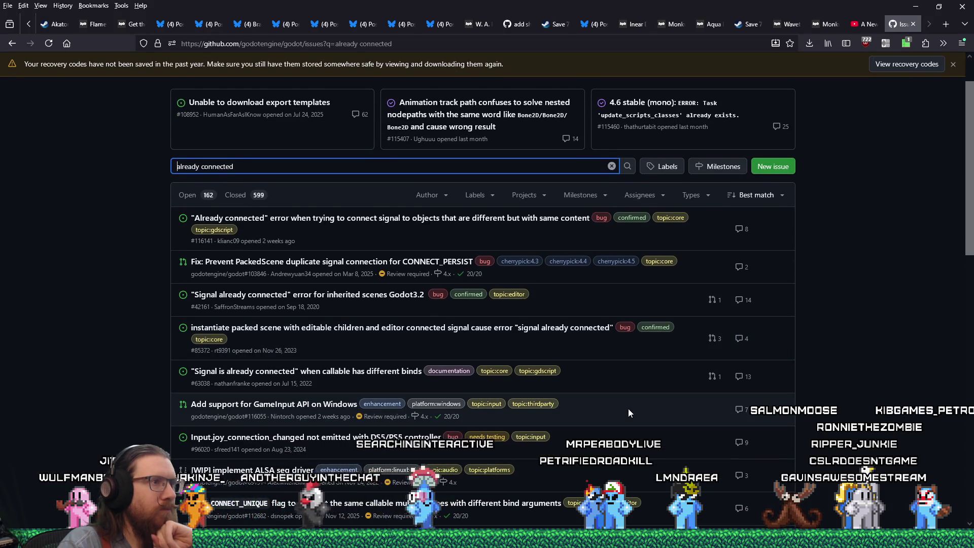
{"action": "scroll", "coordinate": [628, 409], "scroll_direction": "down", "scroll_amount": 2}
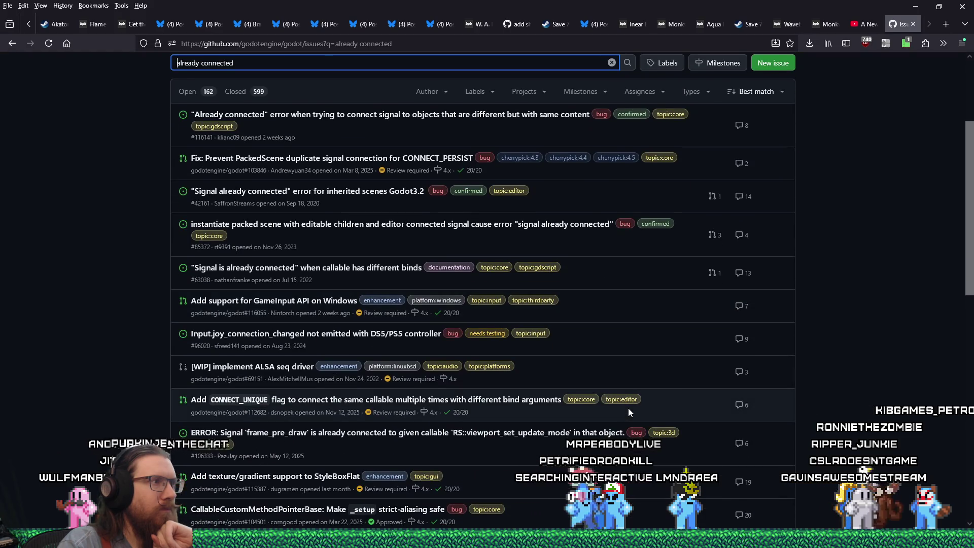
{"action": "scroll", "coordinate": [627, 408], "scroll_direction": "down", "scroll_amount": 1}
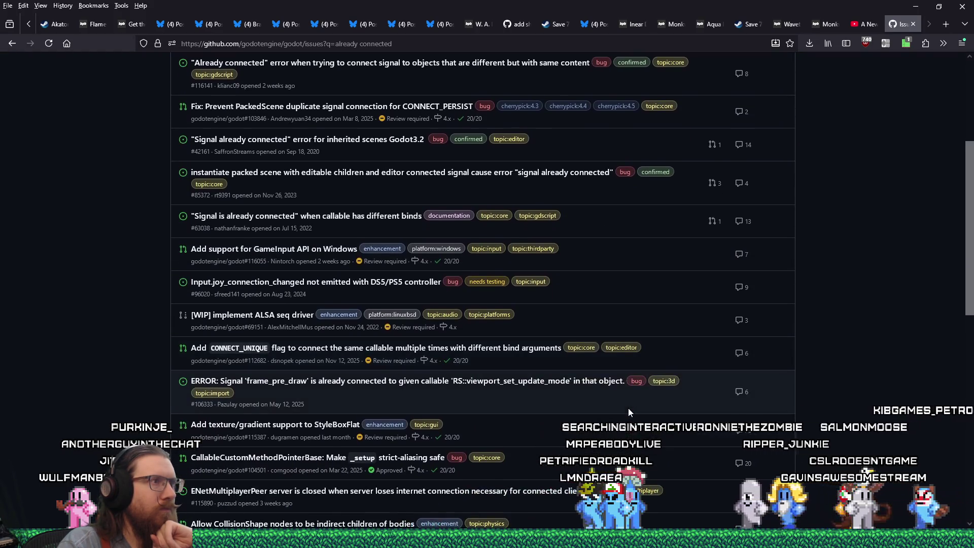
{"action": "scroll", "coordinate": [631, 412], "scroll_direction": "down", "scroll_amount": 3}
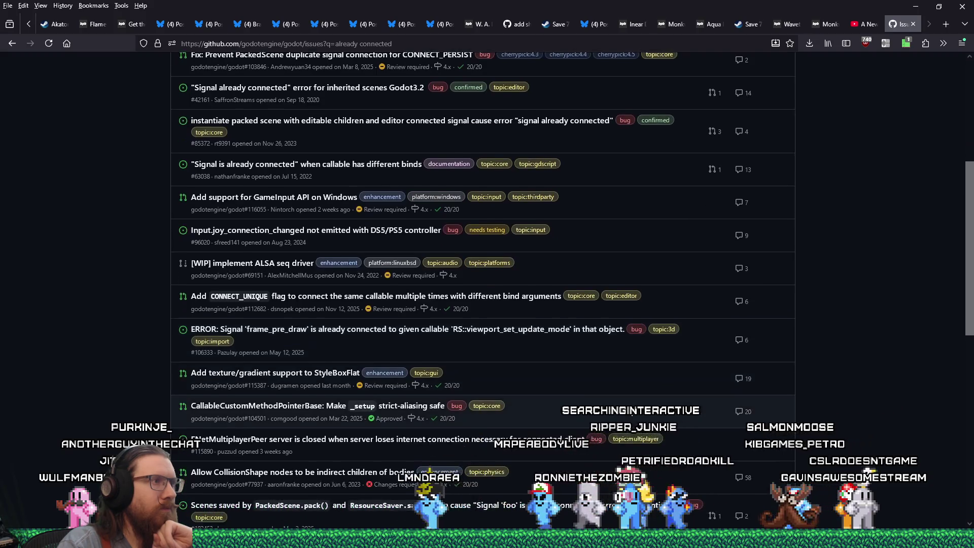
{"action": "scroll", "coordinate": [629, 408], "scroll_direction": "down", "scroll_amount": 1}
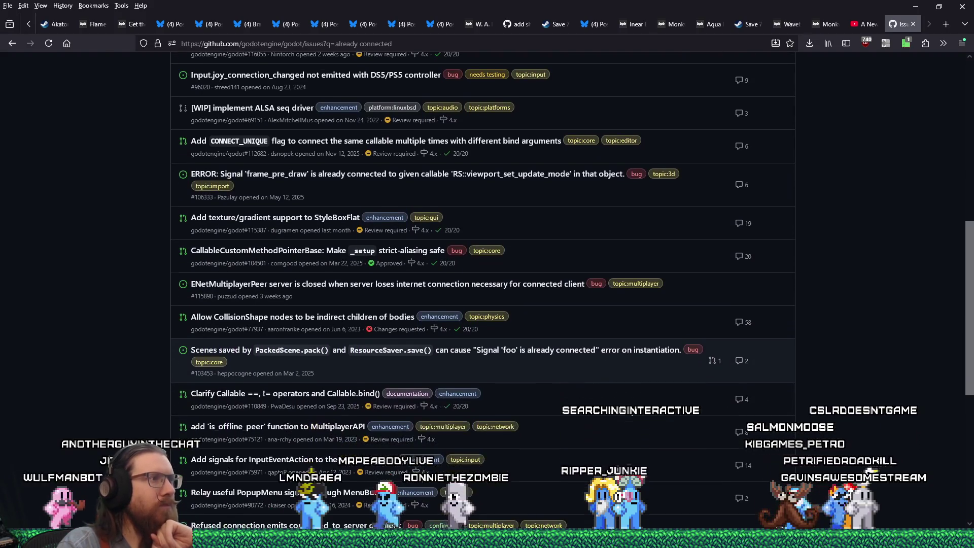
{"action": "scroll", "coordinate": [628, 407], "scroll_direction": "down", "scroll_amount": 1}
{"action": "scroll", "coordinate": [628, 407], "scroll_direction": "down", "scroll_amount": 2}
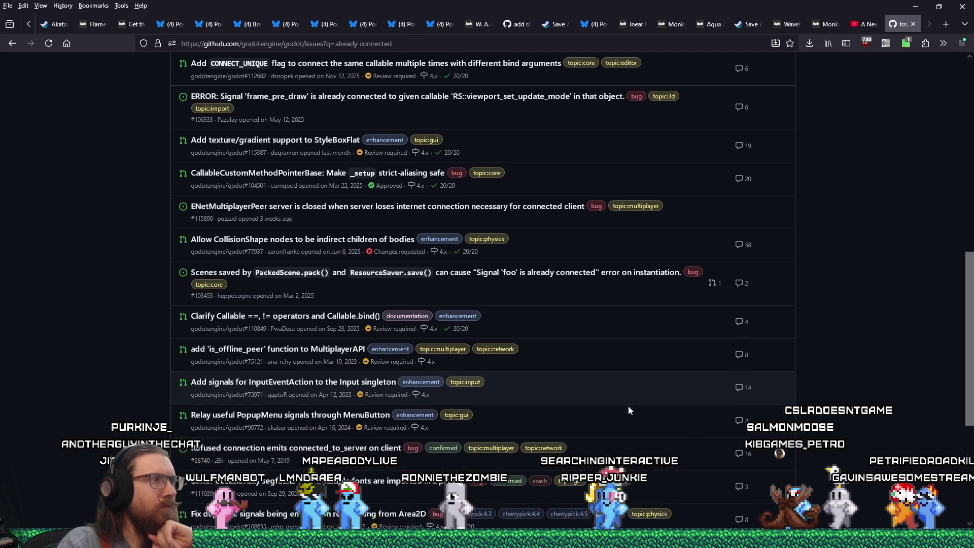
{"action": "scroll", "coordinate": [628, 406], "scroll_direction": "down", "scroll_amount": 3}
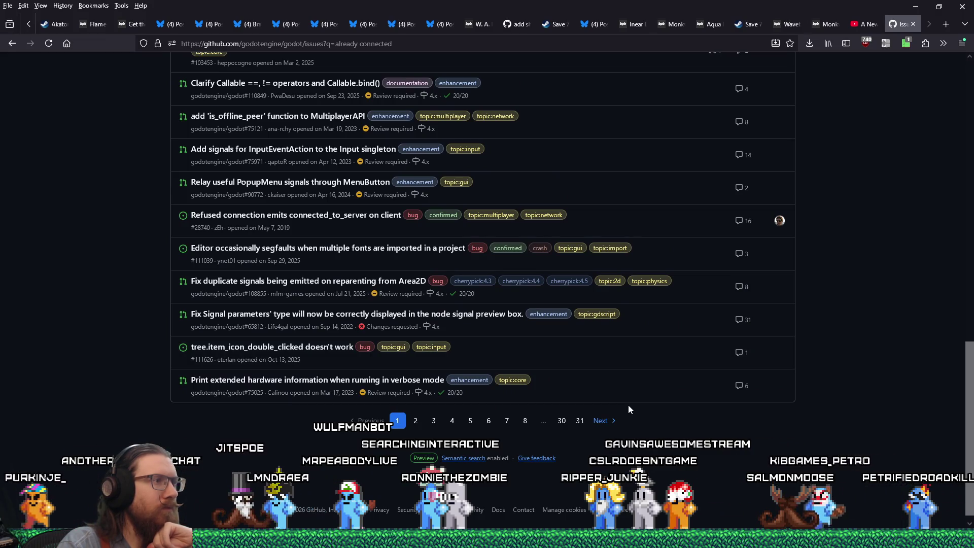
{"action": "scroll", "coordinate": [628, 409], "scroll_direction": "down", "scroll_amount": 1}
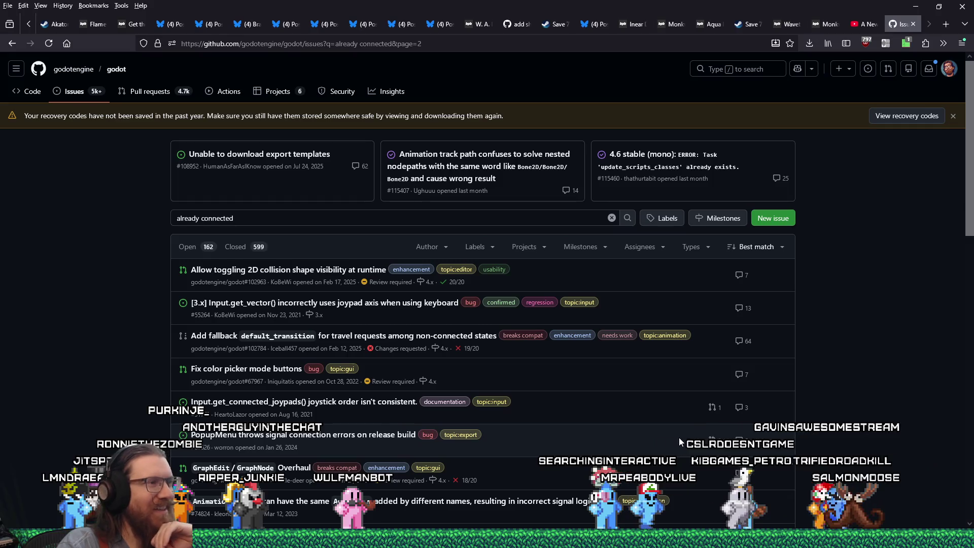
{"action": "scroll", "coordinate": [678, 437], "scroll_direction": "down", "scroll_amount": 2}
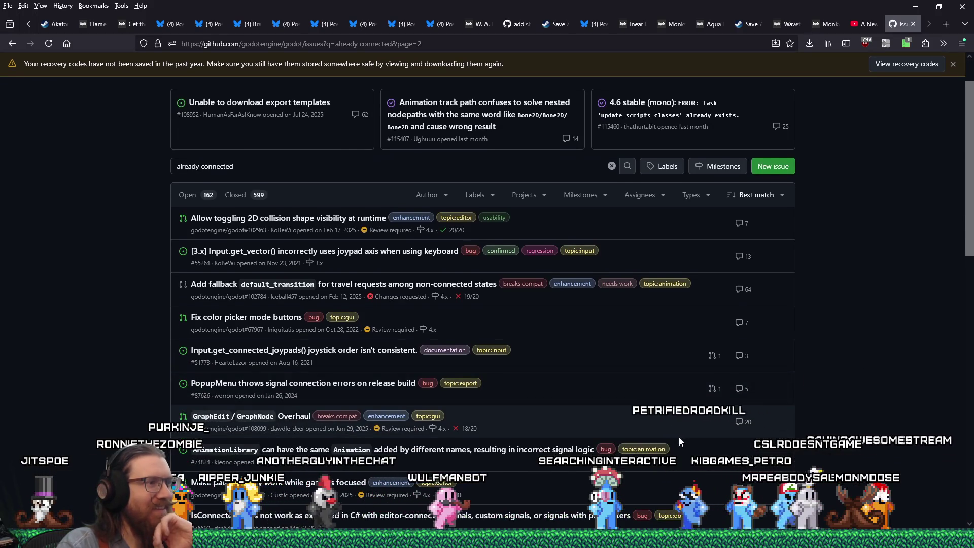
{"action": "scroll", "coordinate": [679, 437], "scroll_direction": "down", "scroll_amount": 2}
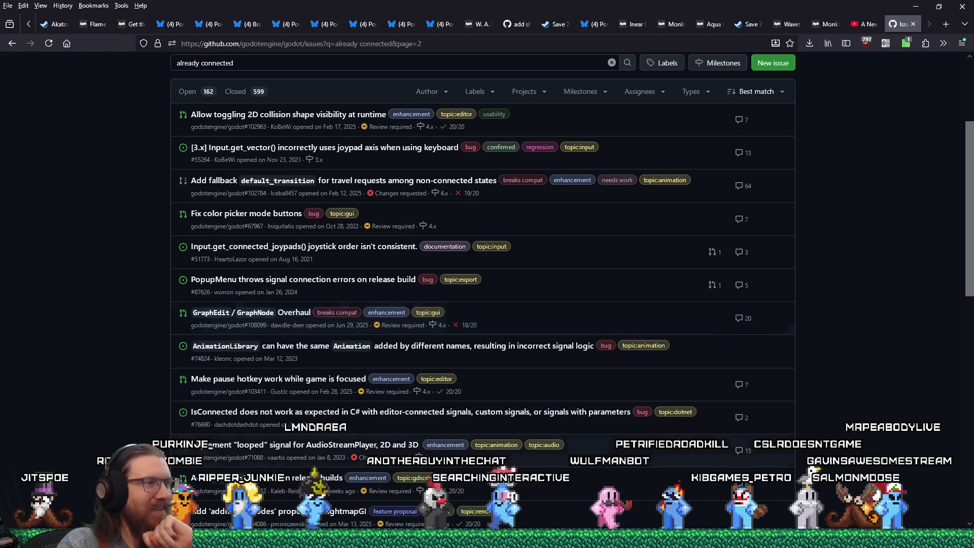
{"action": "scroll", "coordinate": [678, 437], "scroll_direction": "down", "scroll_amount": 2}
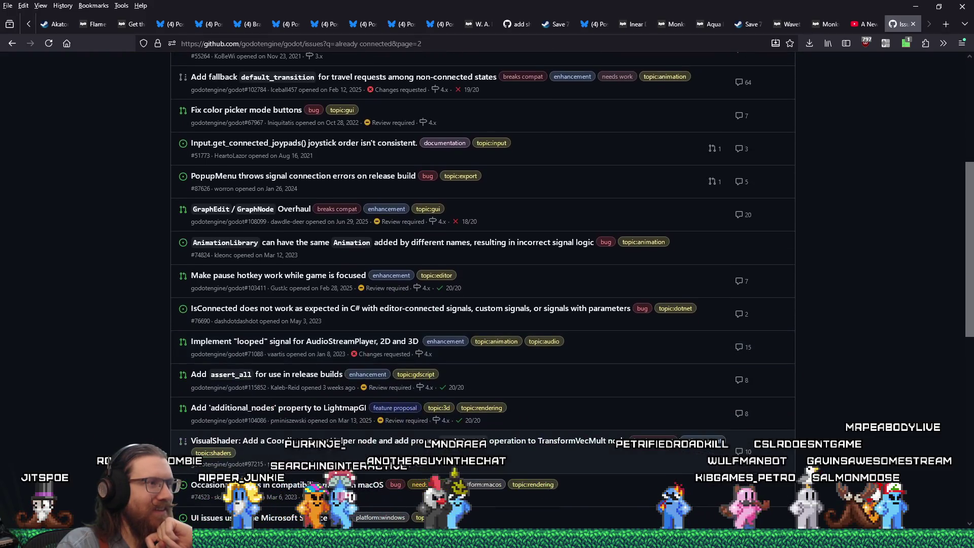
{"action": "scroll", "coordinate": [679, 437], "scroll_direction": "down", "scroll_amount": 2}
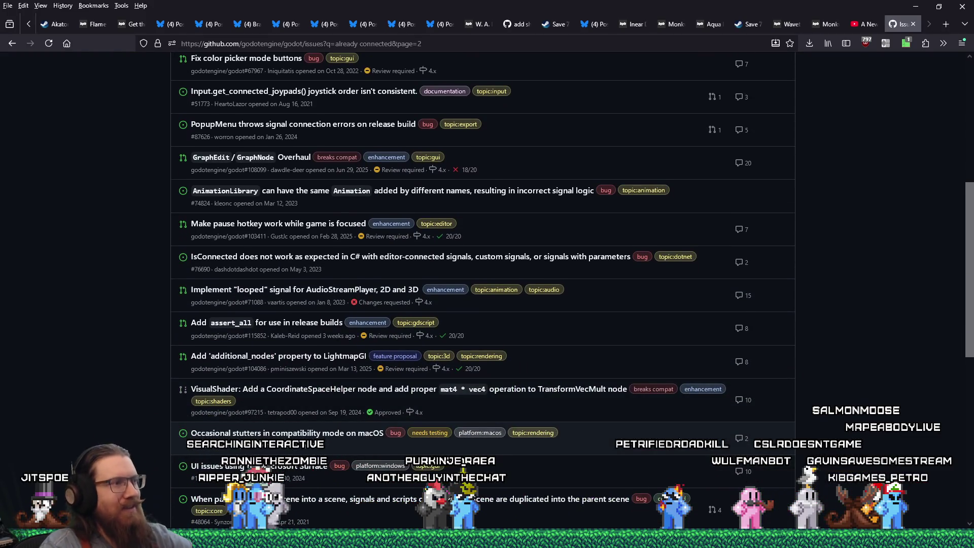
{"action": "key", "text": "alt+Tab"}
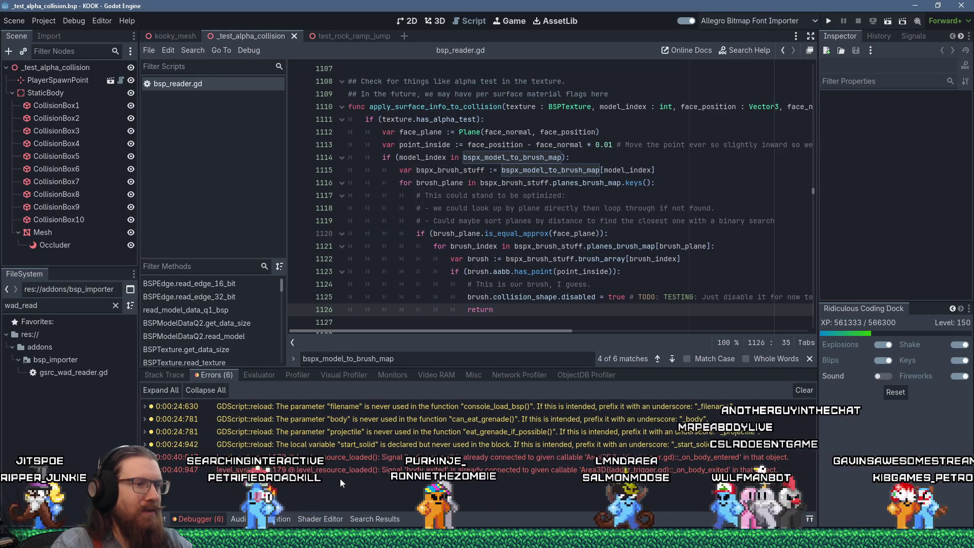
Step: Change the issue search to 'signal is already connected to given callable'
{"action": "key", "text": "alt+Tab"}
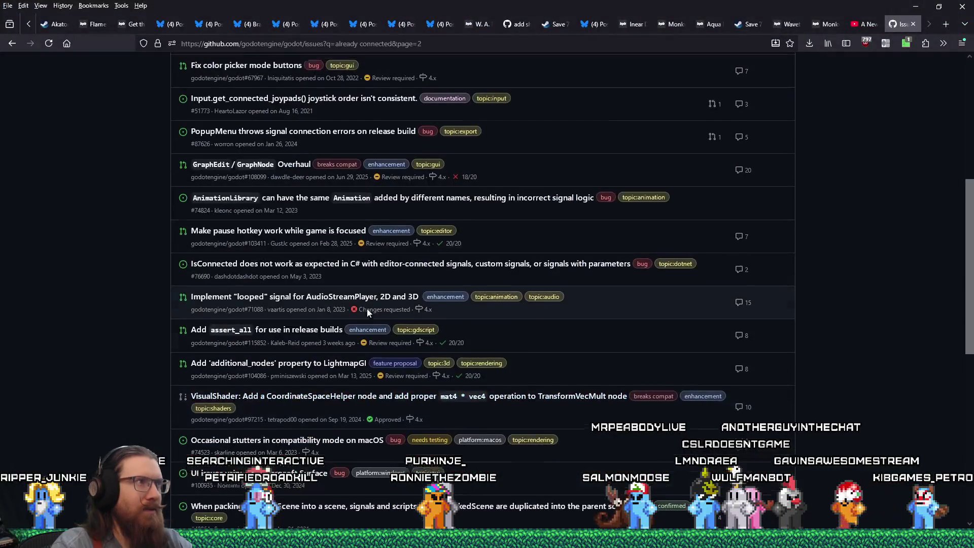
{"action": "scroll", "coordinate": [329, 251], "scroll_direction": "up", "scroll_amount": 6}
{"action": "type", "text": "si"}
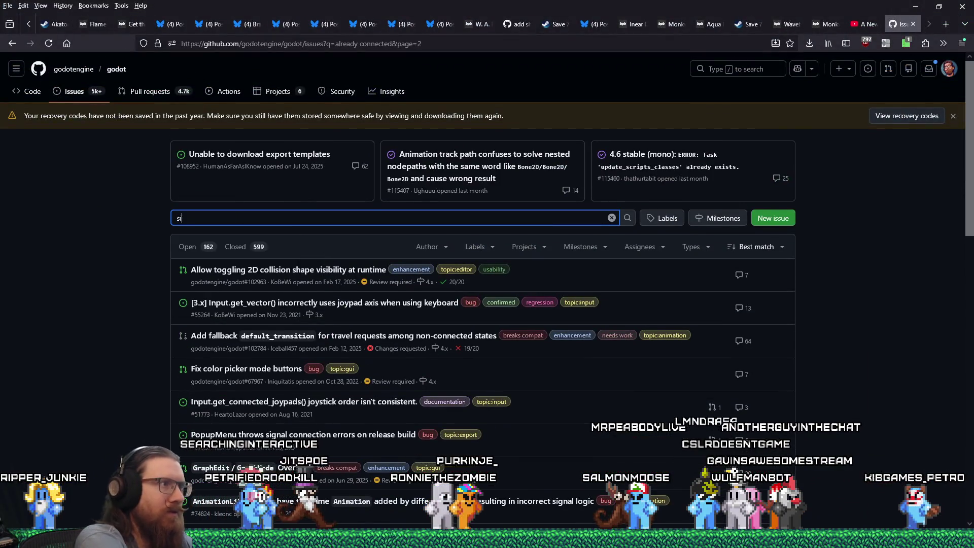
{"action": "type", "text": "gnal is already conn"}
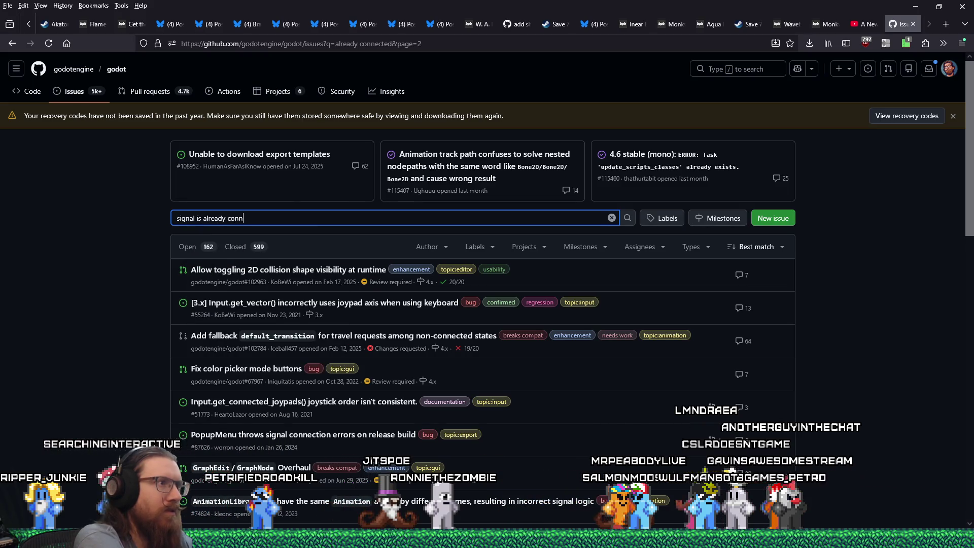
{"action": "key", "text": "BackSpace"}
{"action": "key", "text": "BackSpace"}
{"action": "key", "text": "BackSpace"}
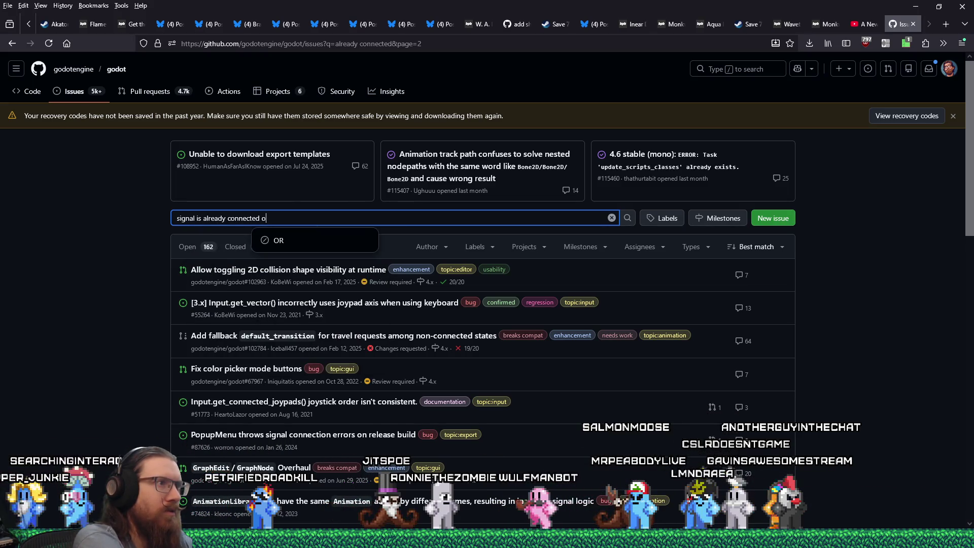
{"action": "type", "text": "to given callable"}
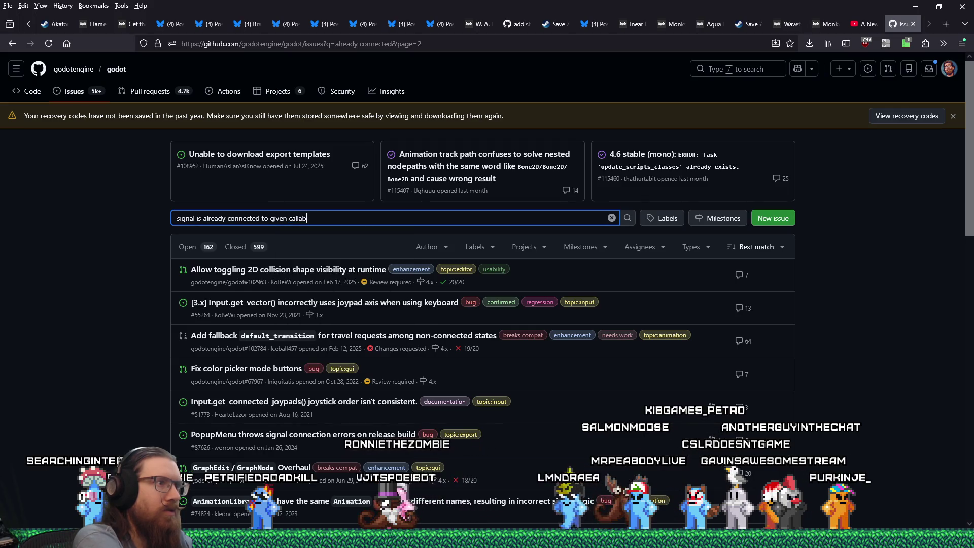
{"action": "key", "text": "Return"}
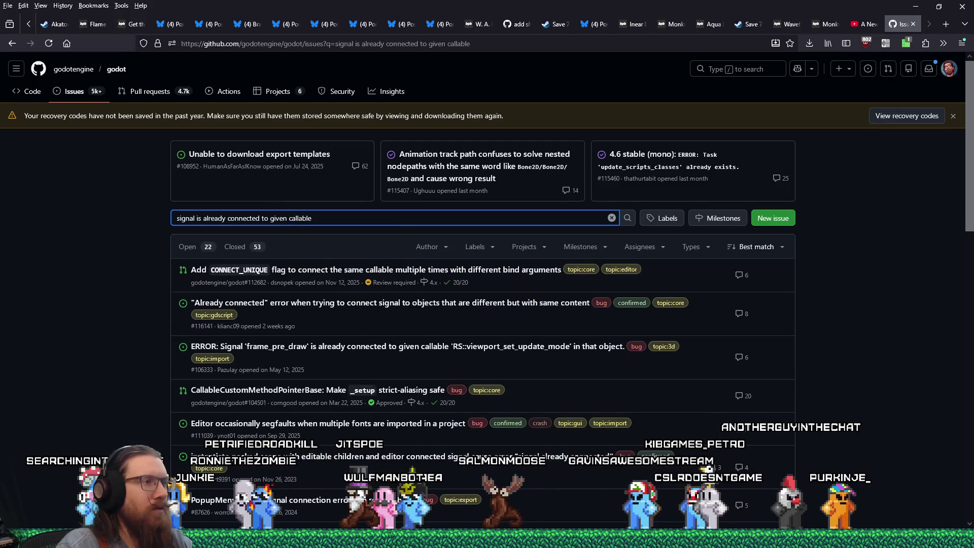
Step: Browse the search results through page 2
{"action": "mouse_move", "coordinate": [431, 398]}
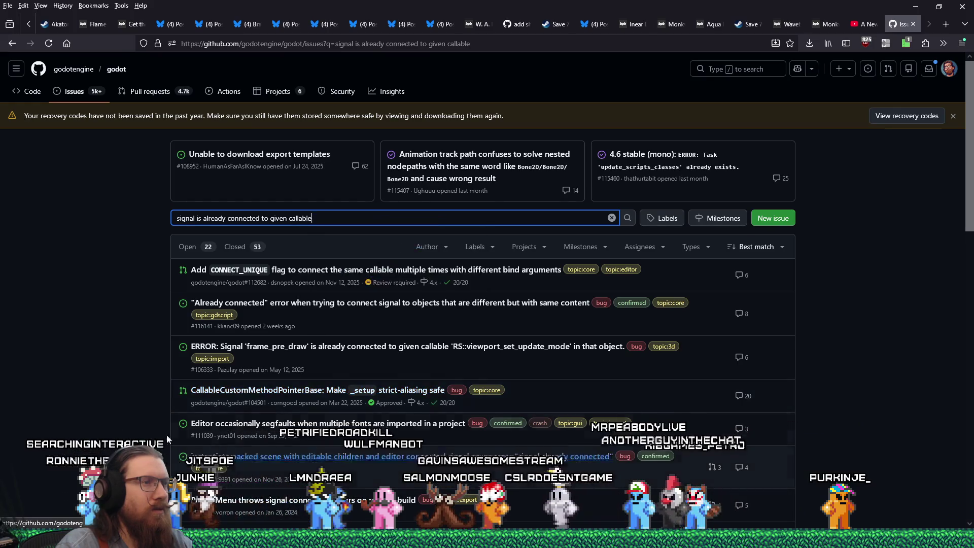
{"action": "scroll", "coordinate": [63, 403], "scroll_direction": "down", "scroll_amount": 10}
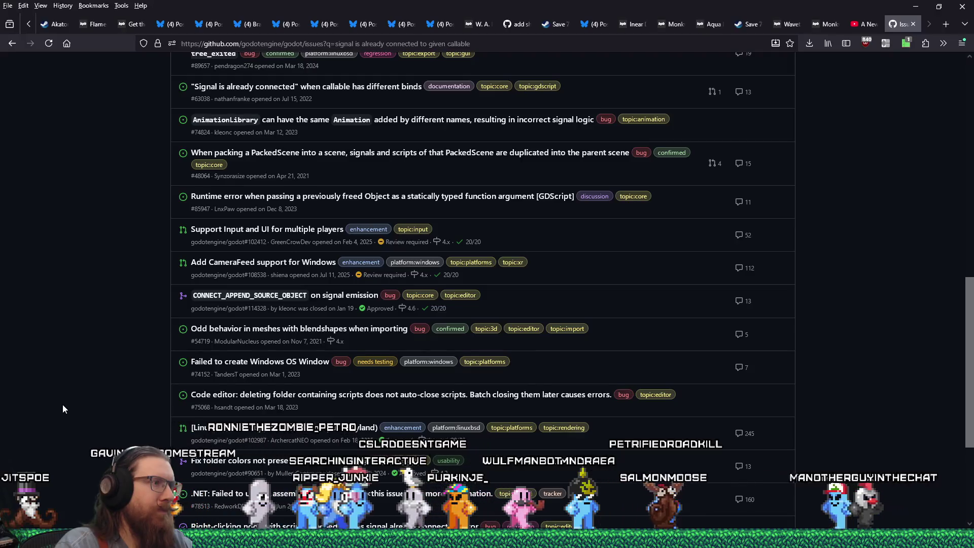
{"action": "scroll", "coordinate": [62, 404], "scroll_direction": "down", "scroll_amount": 1}
{"action": "scroll", "coordinate": [63, 404], "scroll_direction": "down", "scroll_amount": 3}
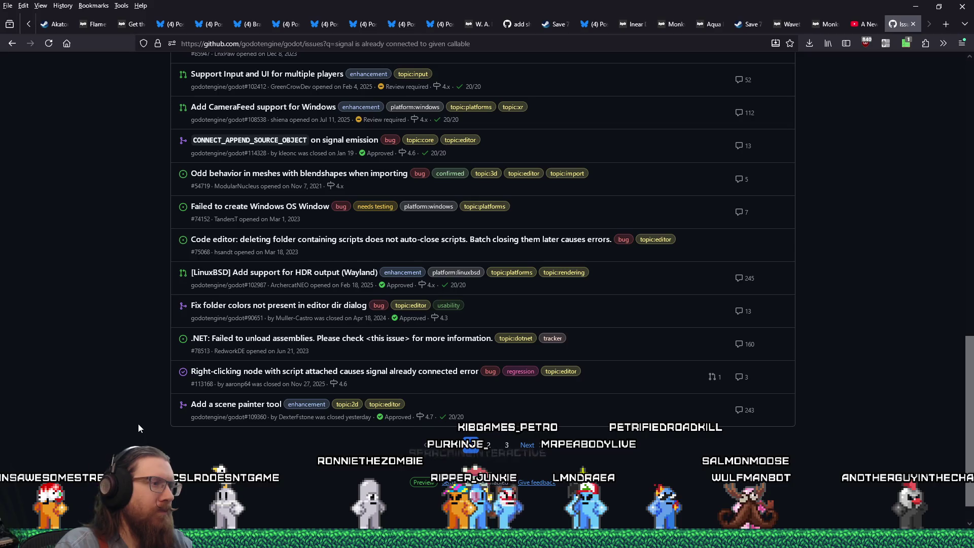
{"action": "left_click", "coordinate": [485, 445]}
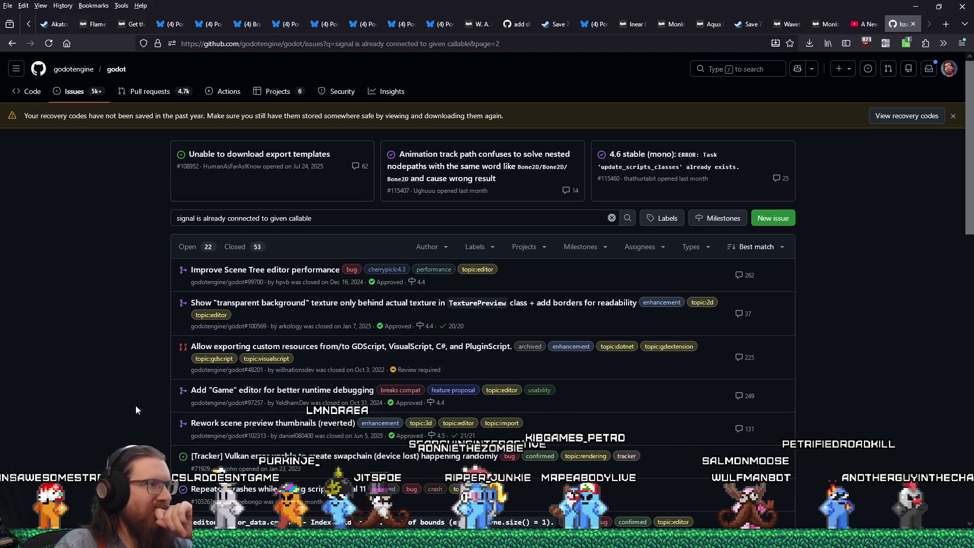
{"action": "scroll", "coordinate": [135, 407], "scroll_direction": "down", "scroll_amount": 1}
{"action": "scroll", "coordinate": [135, 410], "scroll_direction": "down", "scroll_amount": 3}
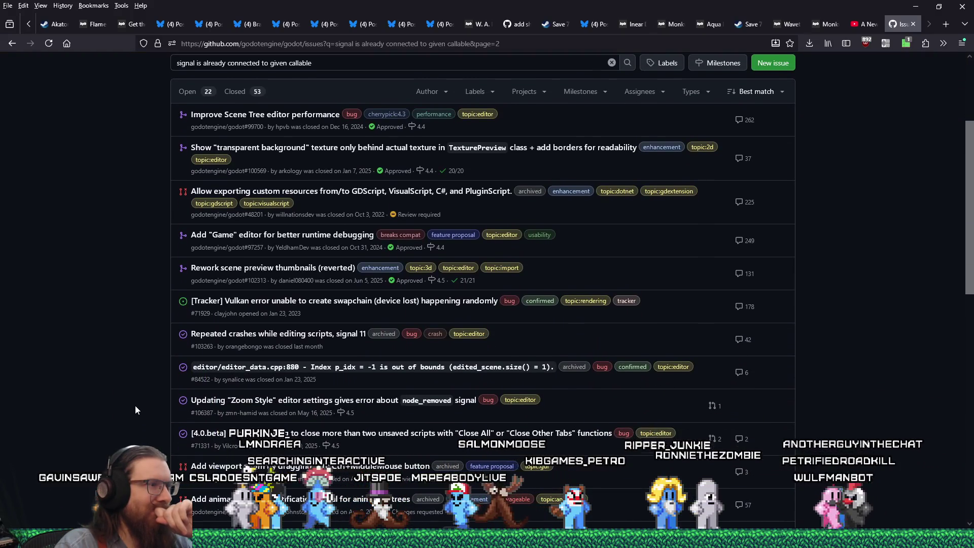
{"action": "scroll", "coordinate": [135, 409], "scroll_direction": "down", "scroll_amount": 2}
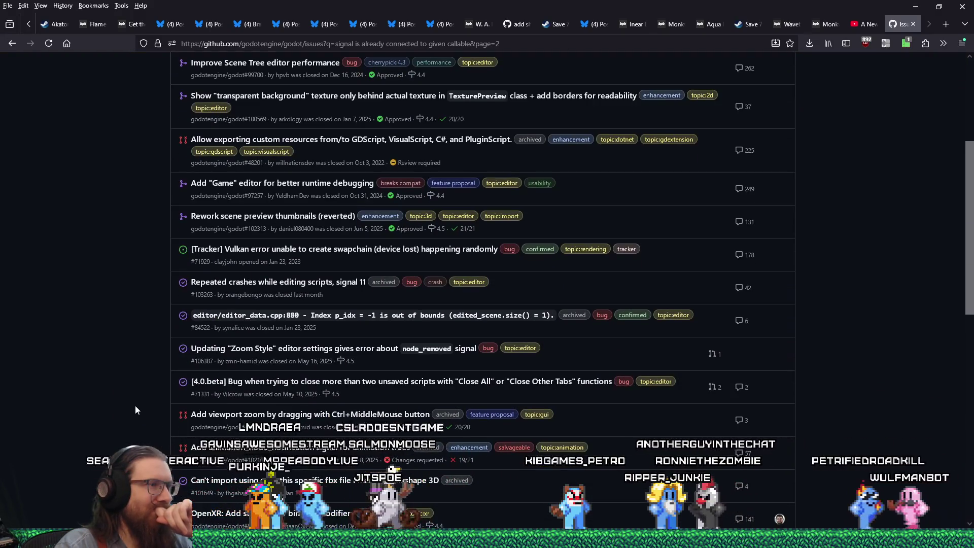
{"action": "scroll", "coordinate": [136, 406], "scroll_direction": "down", "scroll_amount": 2}
{"action": "scroll", "coordinate": [135, 409], "scroll_direction": "down", "scroll_amount": 7}
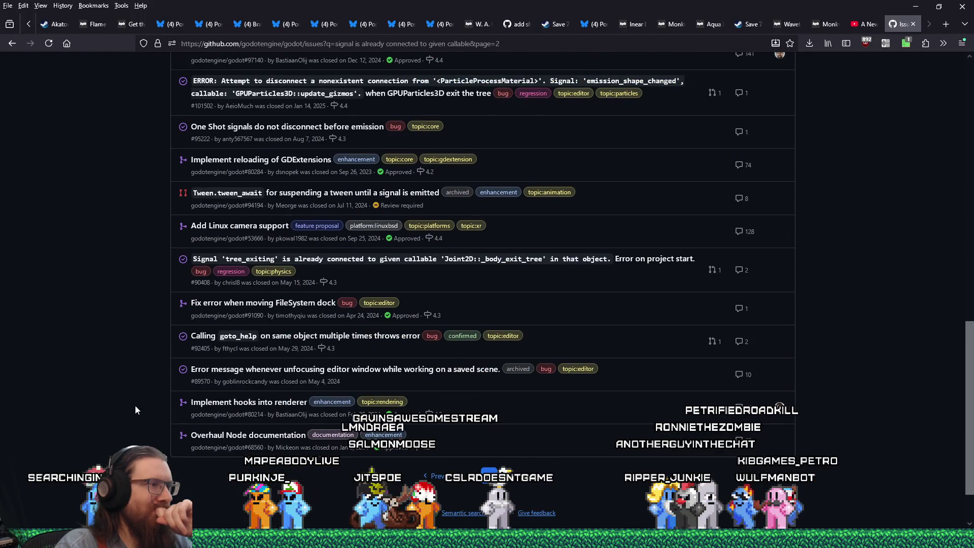
{"action": "scroll", "coordinate": [318, 431], "scroll_direction": "up", "scroll_amount": 15}
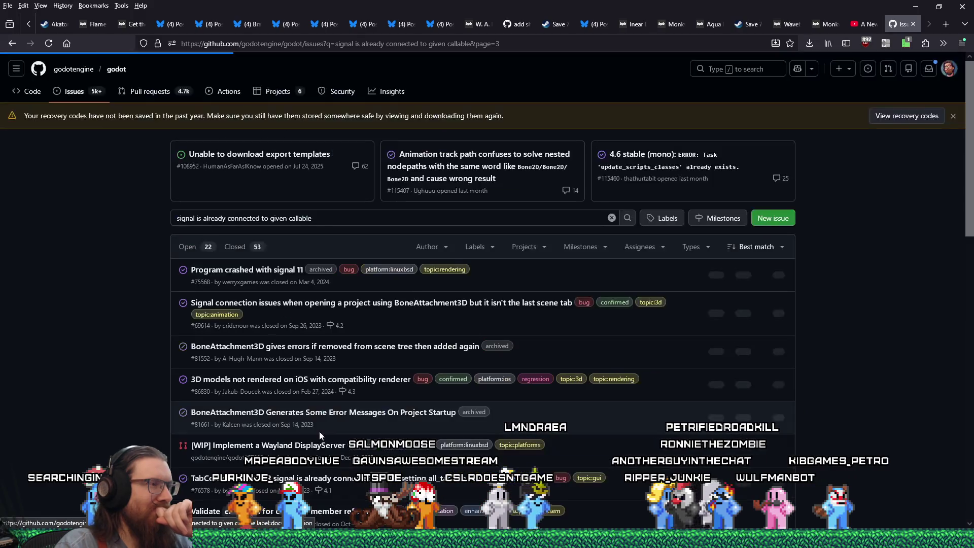
{"action": "left_click", "coordinate": [348, 221]}
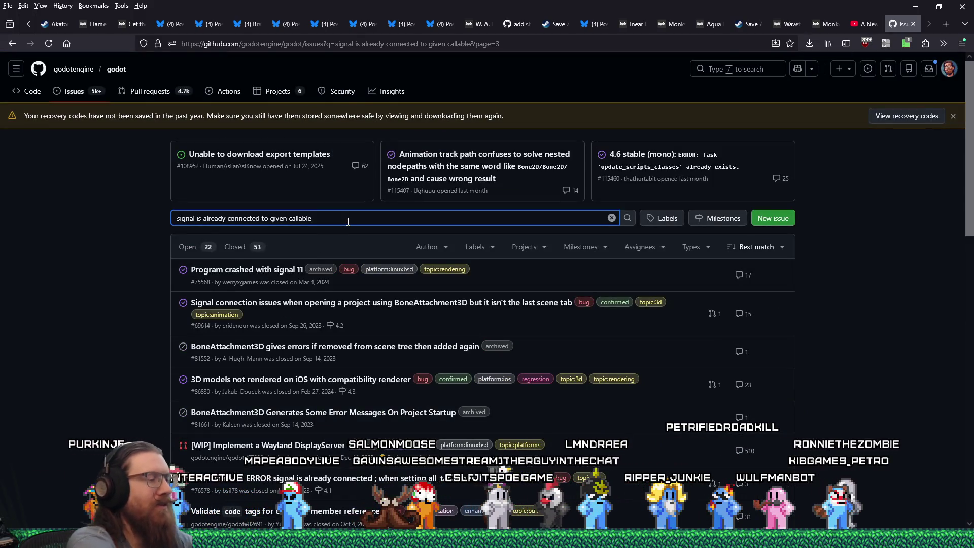
{"action": "type", "text": " comme"}
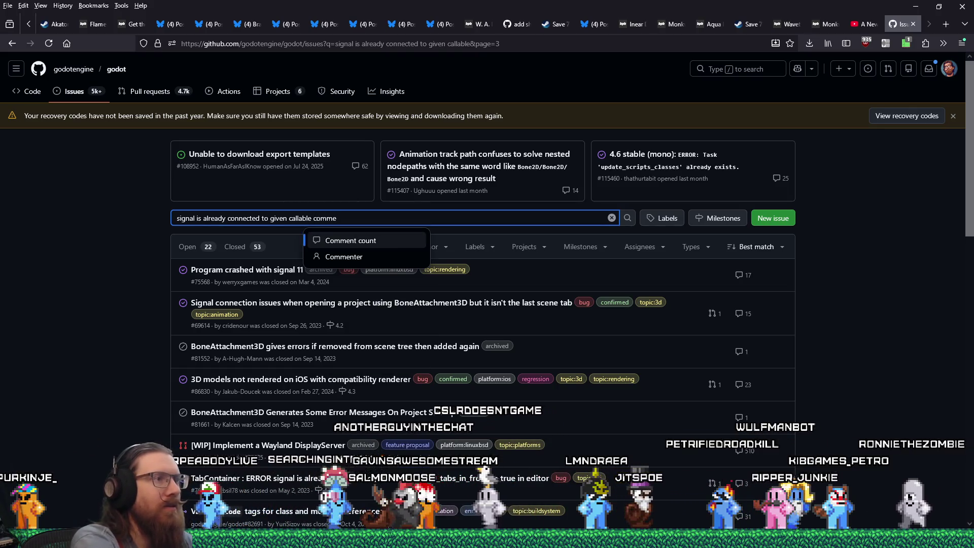
{"action": "key", "text": "Tab"}
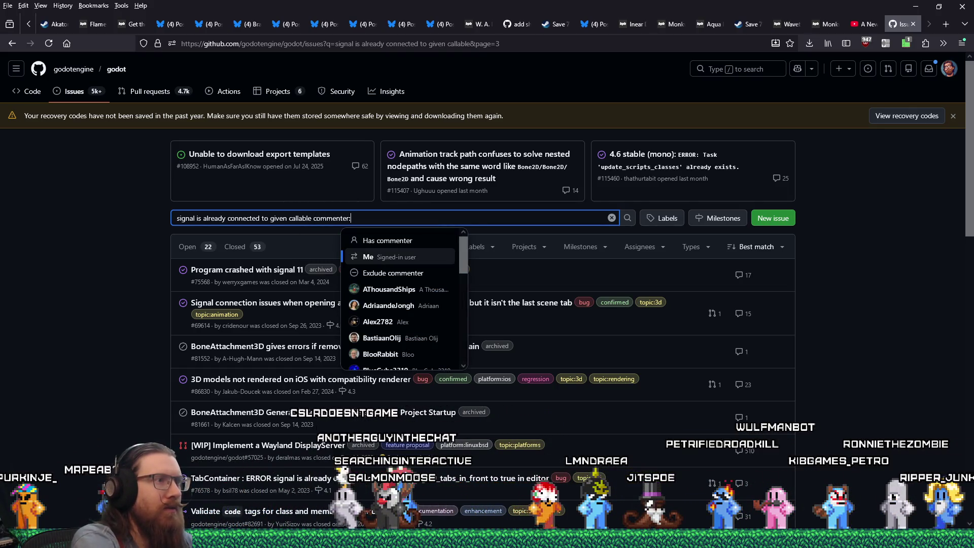
{"action": "key", "text": "Tab"}
{"action": "key", "text": "Return"}
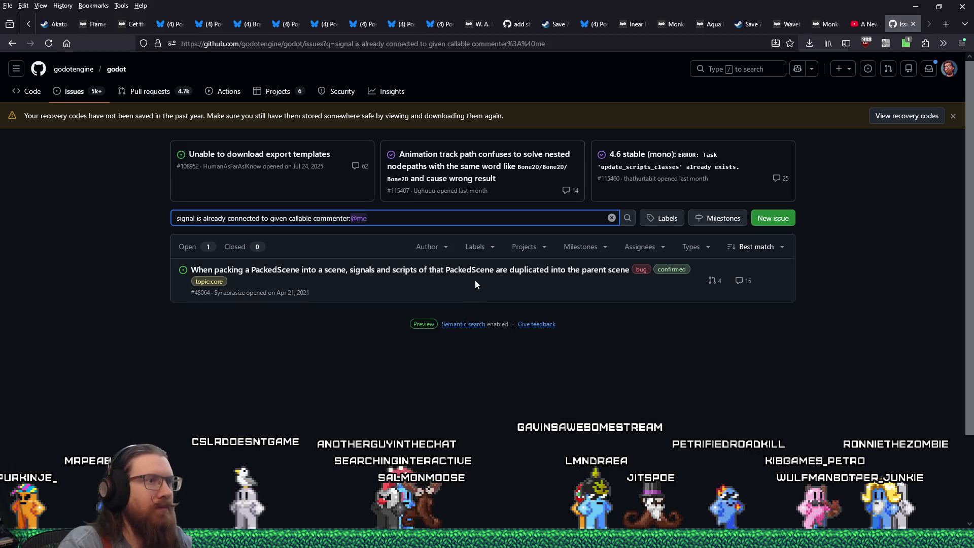
{"action": "left_click", "coordinate": [478, 275]}
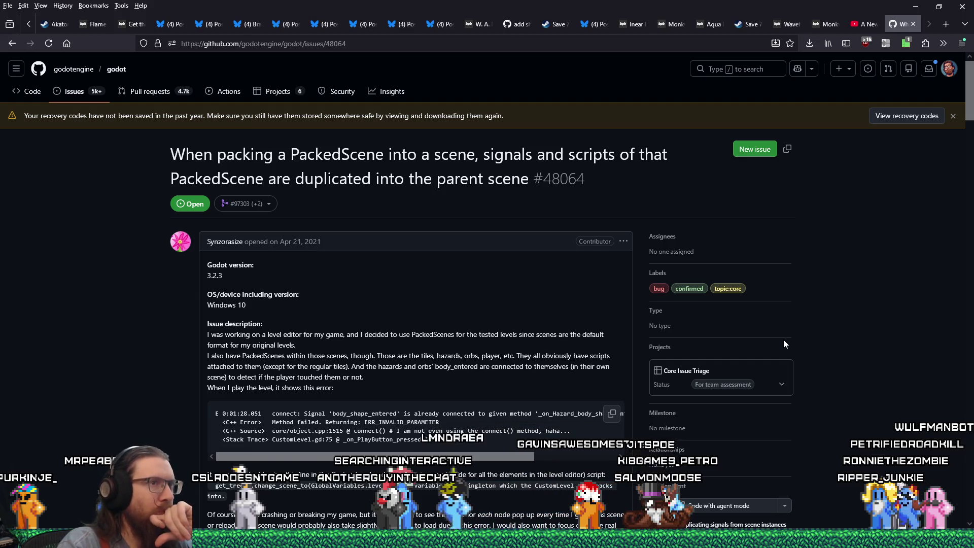
{"action": "scroll", "coordinate": [784, 340], "scroll_direction": "down", "scroll_amount": 15}
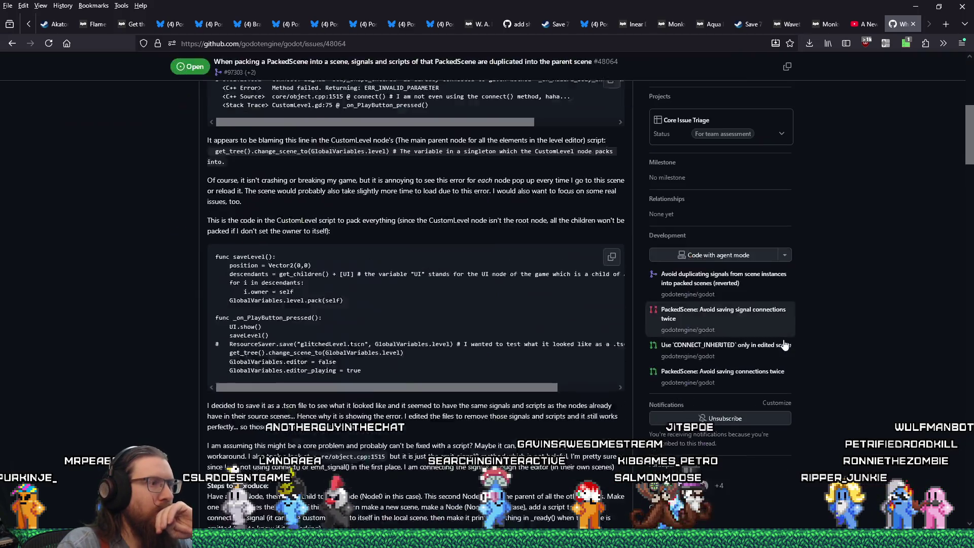
{"action": "scroll", "coordinate": [804, 335], "scroll_direction": "down", "scroll_amount": 20}
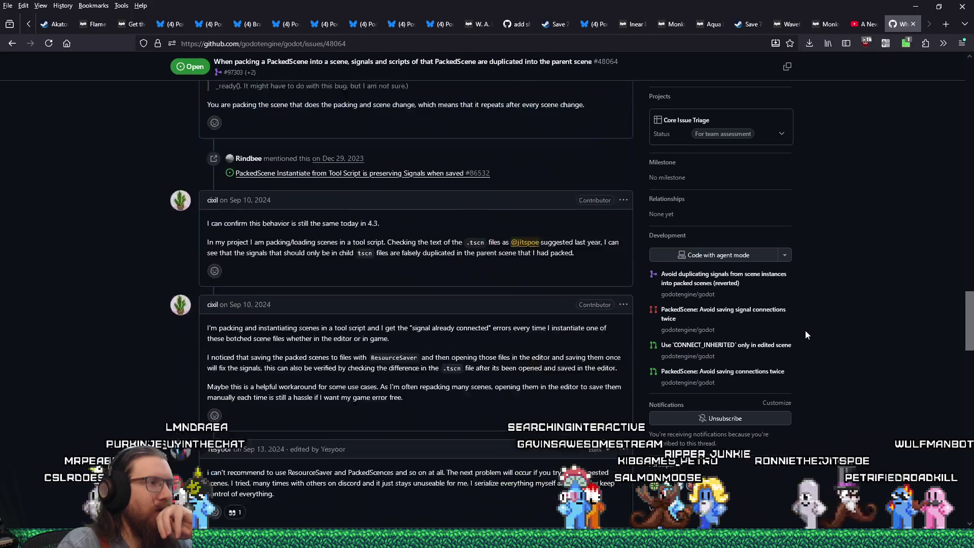
{"action": "scroll", "coordinate": [805, 331], "scroll_direction": "down", "scroll_amount": 6}
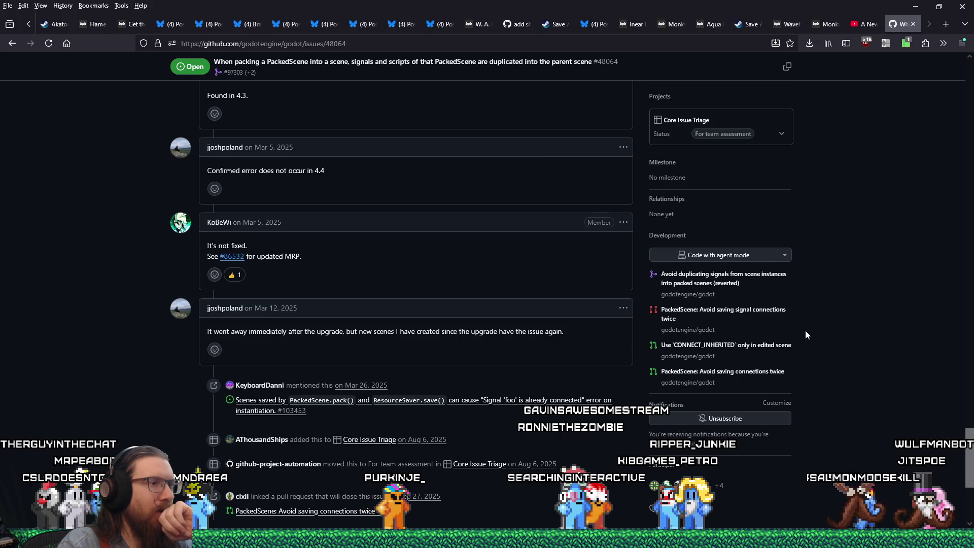
{"action": "scroll", "coordinate": [805, 330], "scroll_direction": "down", "scroll_amount": 5}
{"action": "scroll", "coordinate": [805, 331], "scroll_direction": "up", "scroll_amount": 2}
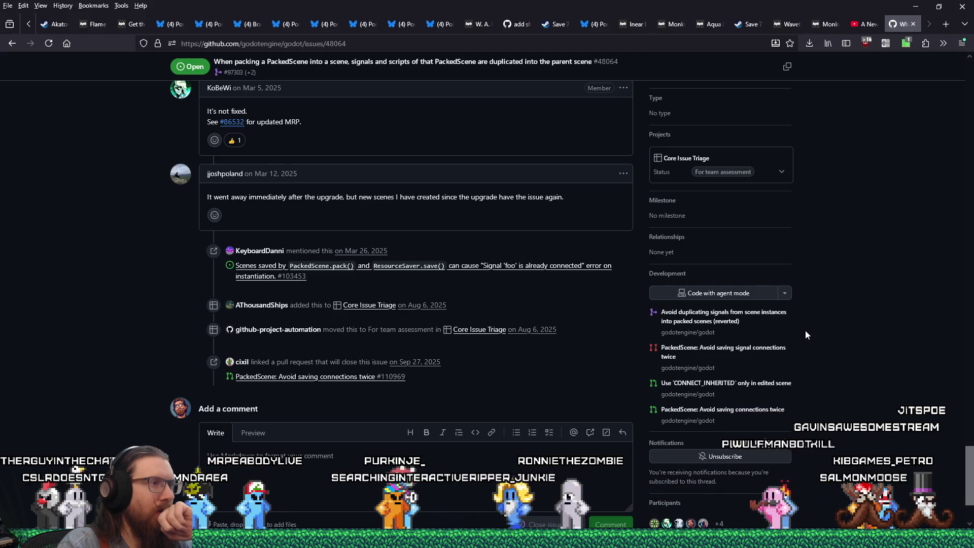
{"action": "scroll", "coordinate": [806, 332], "scroll_direction": "up", "scroll_amount": 3}
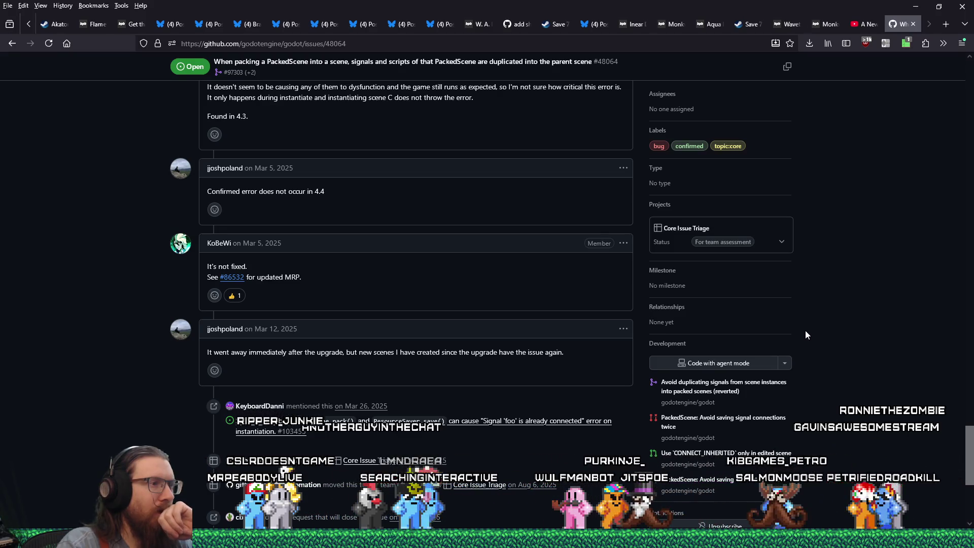
{"action": "scroll", "coordinate": [805, 330], "scroll_direction": "down", "scroll_amount": 3}
{"action": "scroll", "coordinate": [804, 331], "scroll_direction": "up", "scroll_amount": 6}
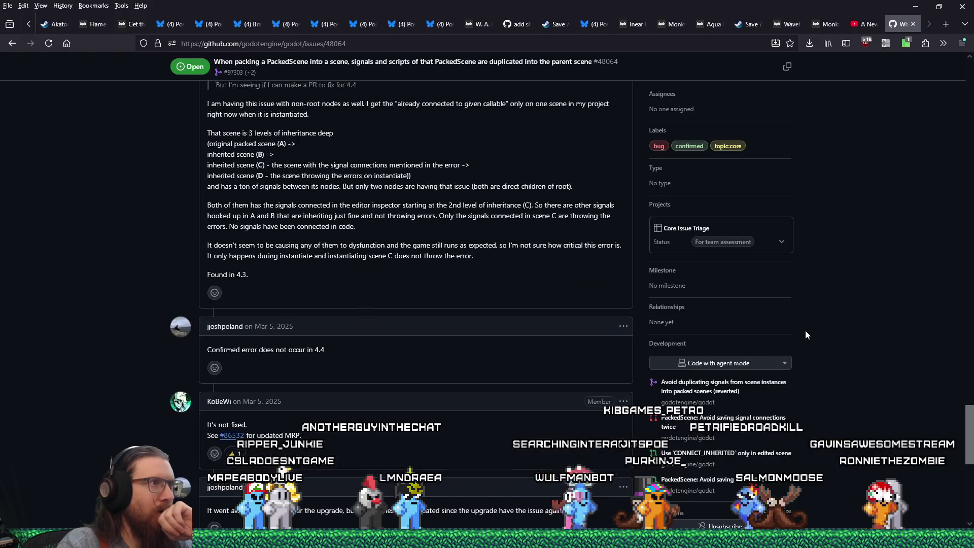
{"action": "scroll", "coordinate": [806, 334], "scroll_direction": "up", "scroll_amount": 4}
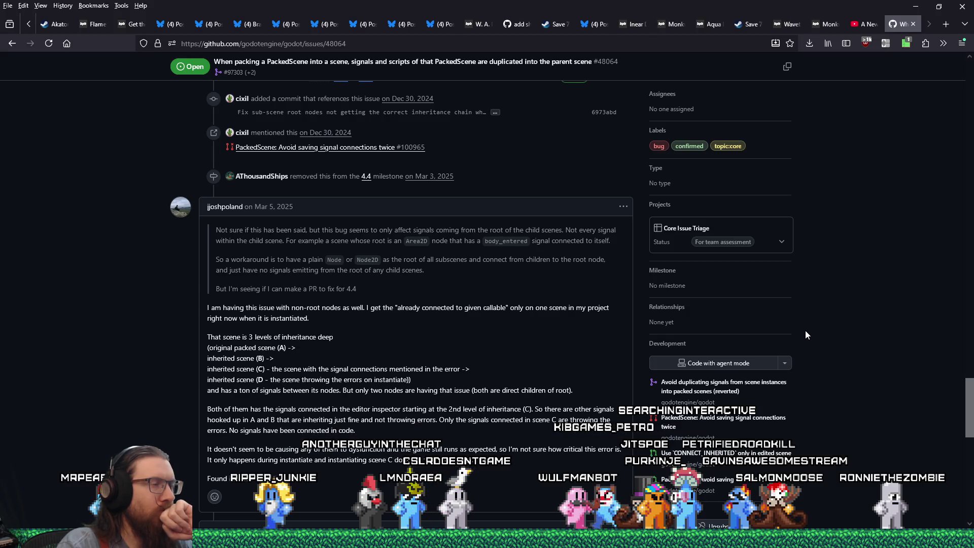
{"action": "scroll", "coordinate": [806, 334], "scroll_direction": "up", "scroll_amount": 5}
{"action": "scroll", "coordinate": [806, 334], "scroll_direction": "up", "scroll_amount": 15}
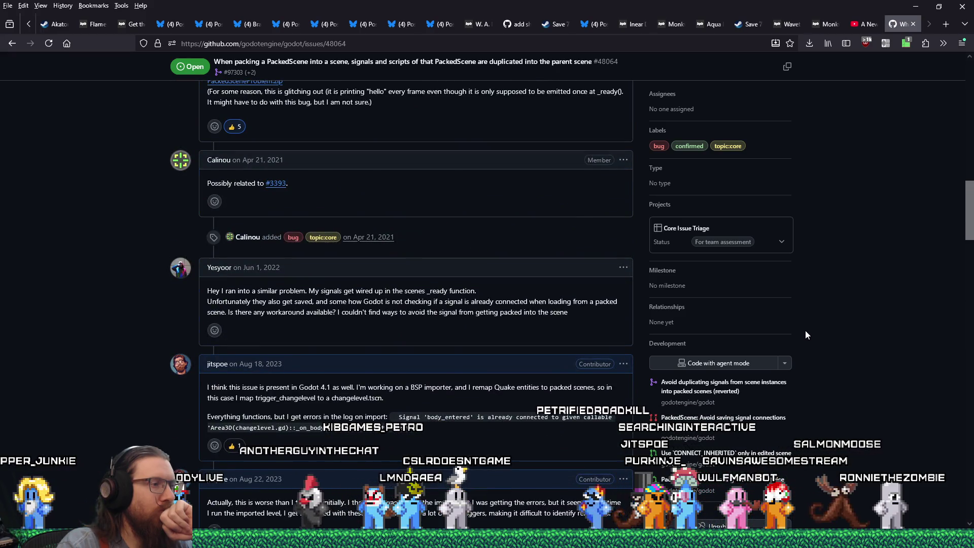
{"action": "scroll", "coordinate": [805, 334], "scroll_direction": "down", "scroll_amount": 1}
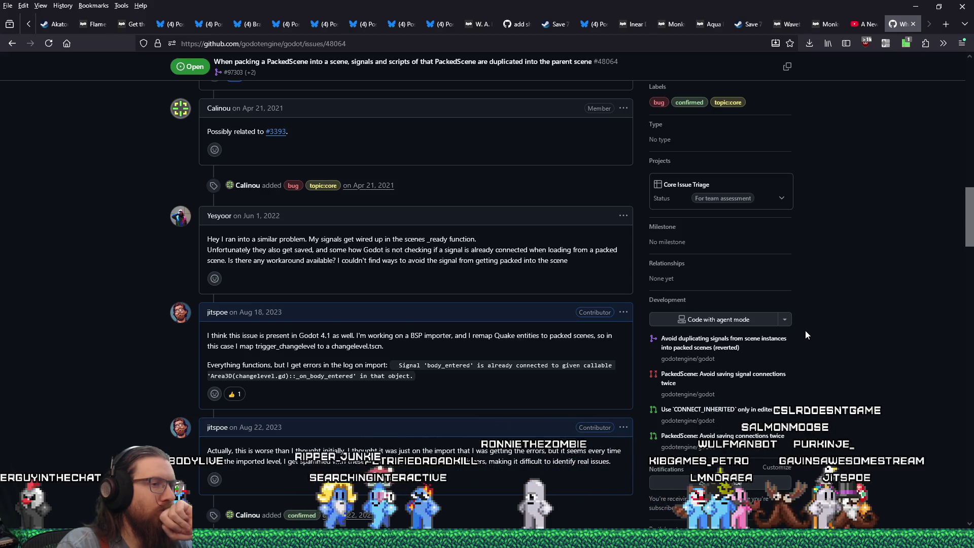
{"action": "scroll", "coordinate": [806, 335], "scroll_direction": "down", "scroll_amount": 1}
{"action": "scroll", "coordinate": [806, 332], "scroll_direction": "down", "scroll_amount": 4}
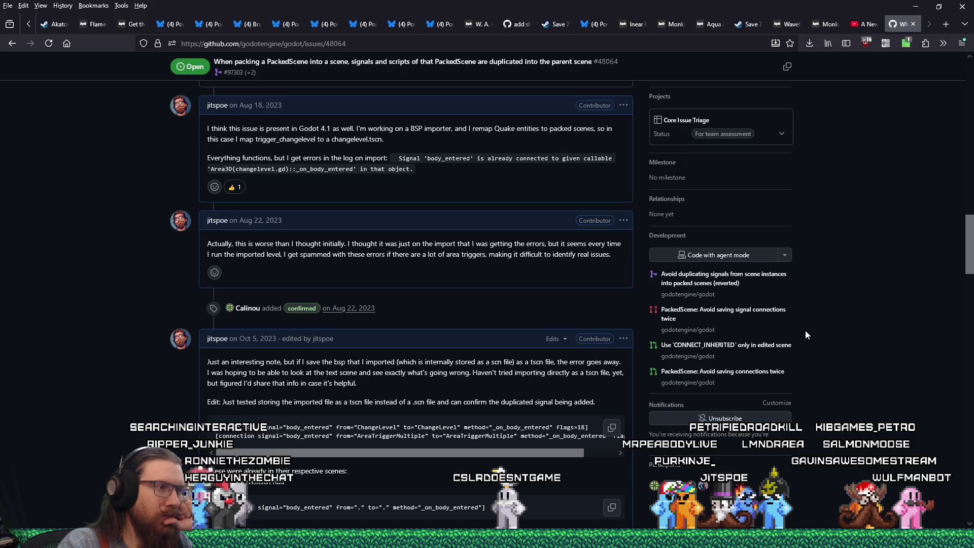
{"action": "scroll", "coordinate": [805, 330], "scroll_direction": "down", "scroll_amount": 2}
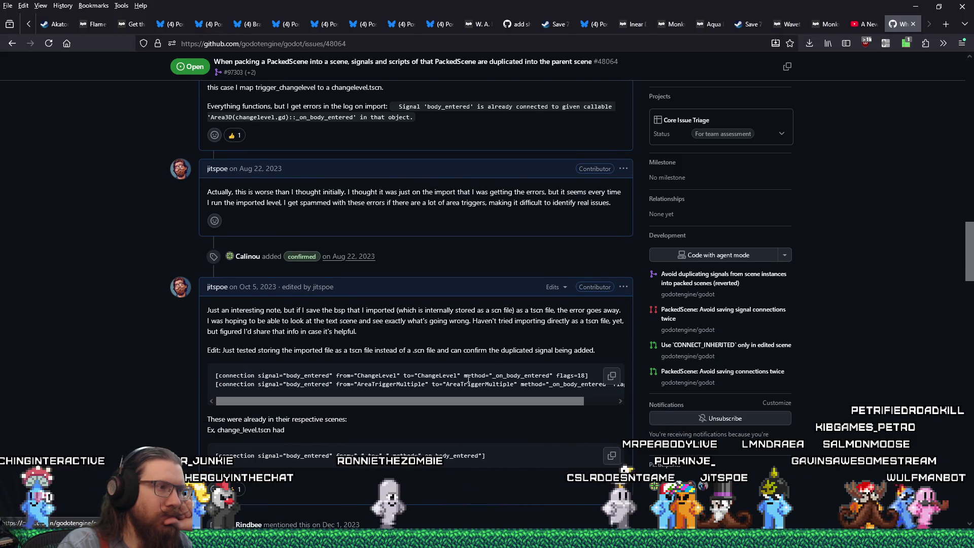
{"action": "left_click_drag", "start_coordinate": [428, 401], "coordinate": [488, 400]}
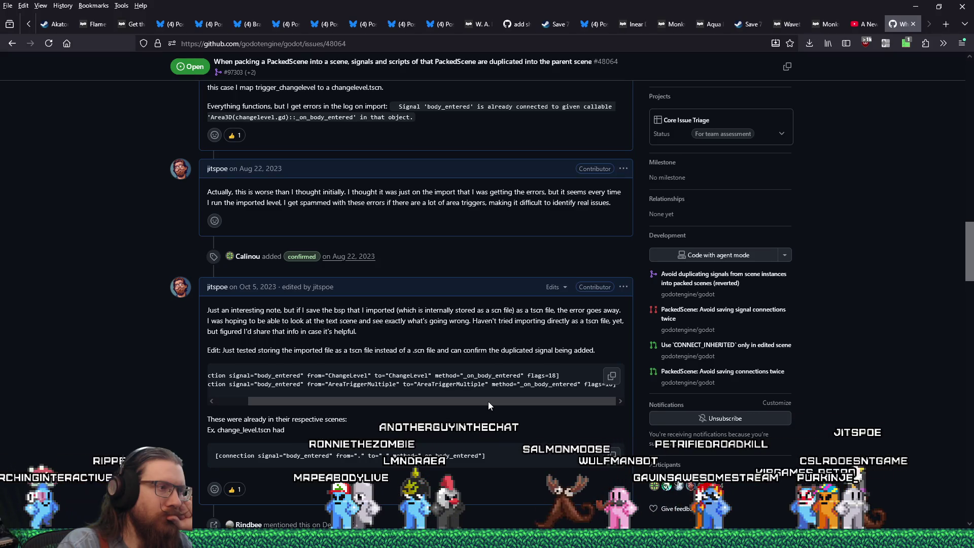
Step: Read through issue #48064's thread and linked PR #110969, then return to Godot
{"action": "scroll", "coordinate": [488, 401], "scroll_direction": "down", "scroll_amount": 3}
{"action": "scroll", "coordinate": [488, 403], "scroll_direction": "down", "scroll_amount": 6}
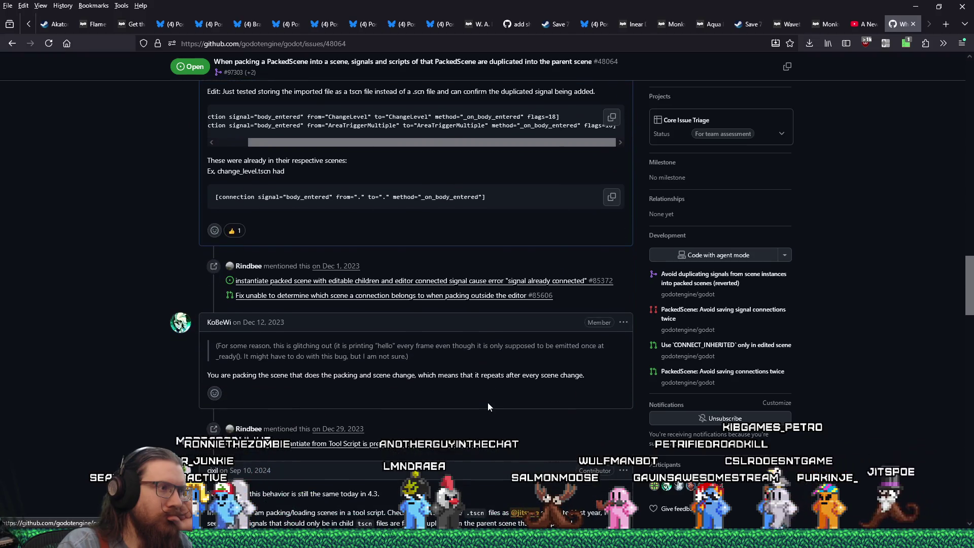
{"action": "scroll", "coordinate": [489, 406], "scroll_direction": "down", "scroll_amount": 10}
{"action": "scroll", "coordinate": [488, 403], "scroll_direction": "down", "scroll_amount": 15}
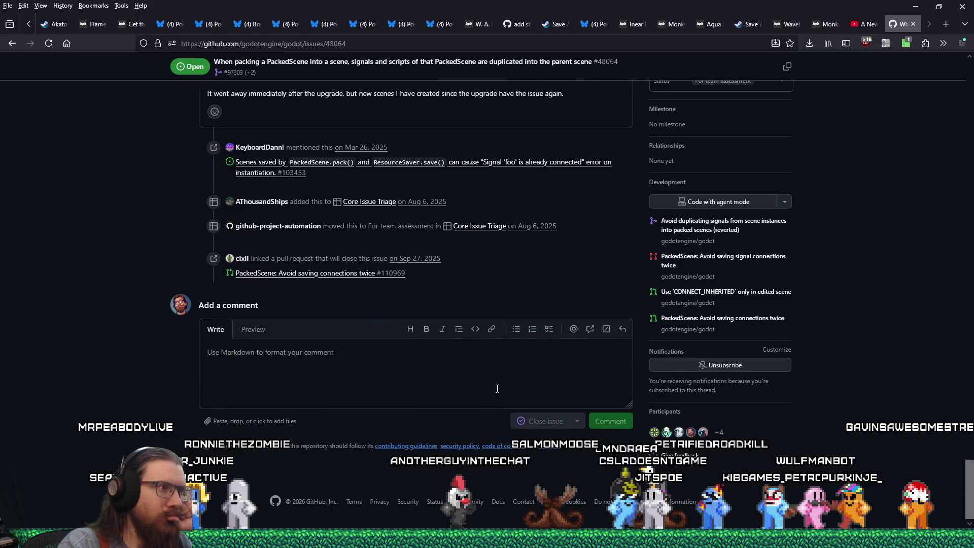
{"action": "scroll", "coordinate": [494, 390], "scroll_direction": "up", "scroll_amount": 7}
{"action": "mouse_move", "coordinate": [500, 389]}
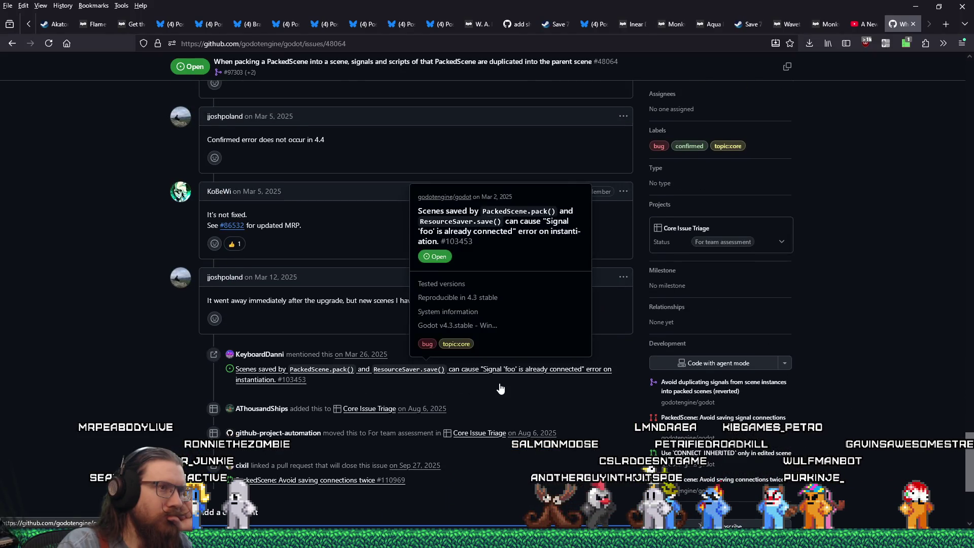
{"action": "scroll", "coordinate": [195, 368], "scroll_direction": "up", "scroll_amount": 2}
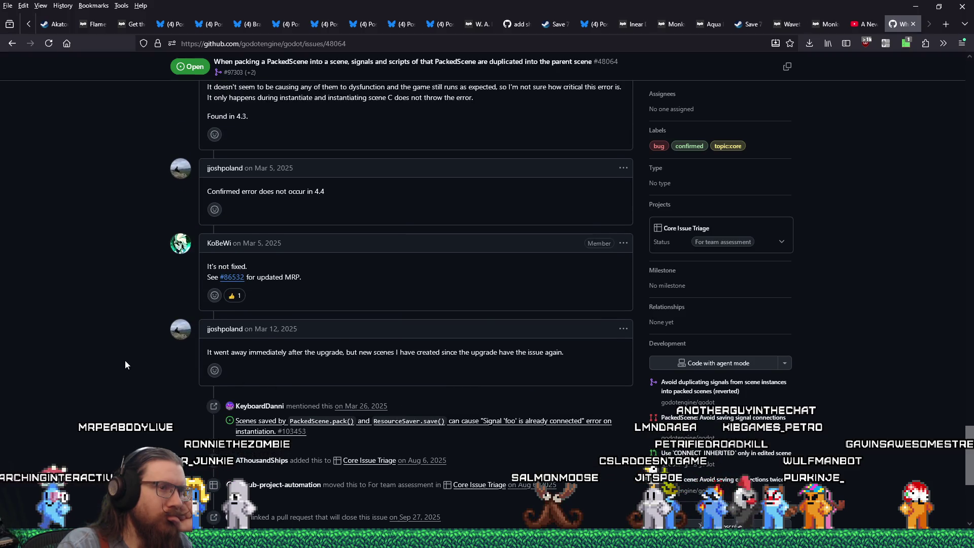
{"action": "scroll", "coordinate": [125, 363], "scroll_direction": "down", "scroll_amount": 5}
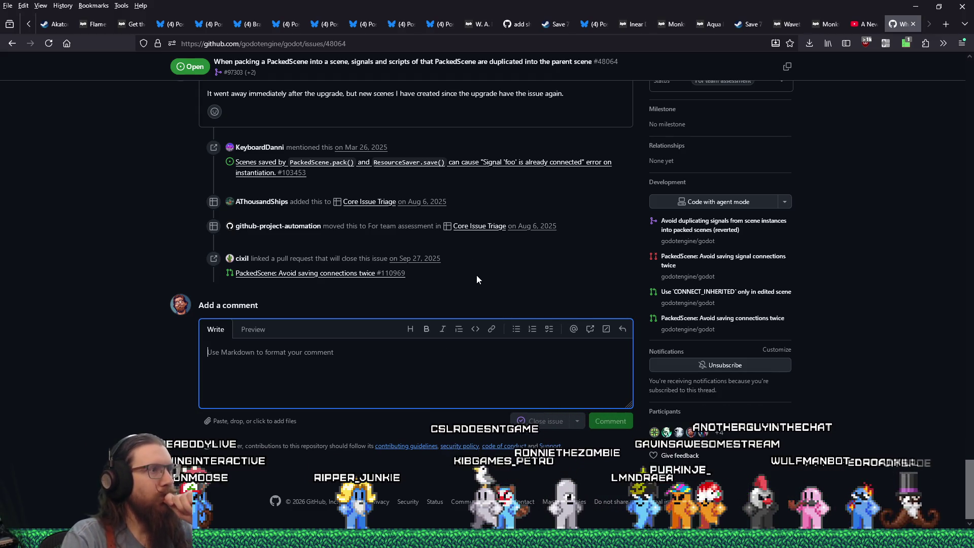
{"action": "scroll", "coordinate": [485, 301], "scroll_direction": "up", "scroll_amount": 15}
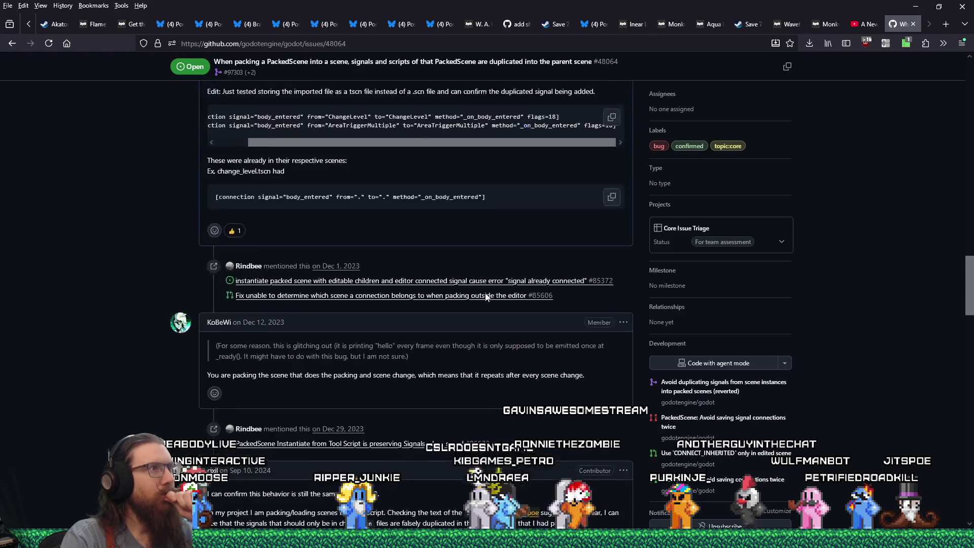
{"action": "scroll", "coordinate": [484, 293], "scroll_direction": "up", "scroll_amount": 15}
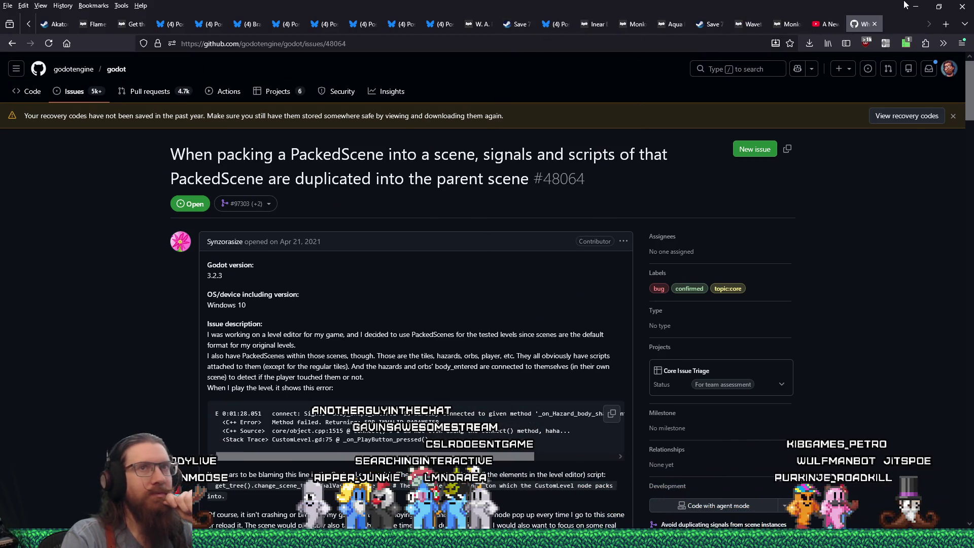
{"action": "key", "text": "alt+Tab"}
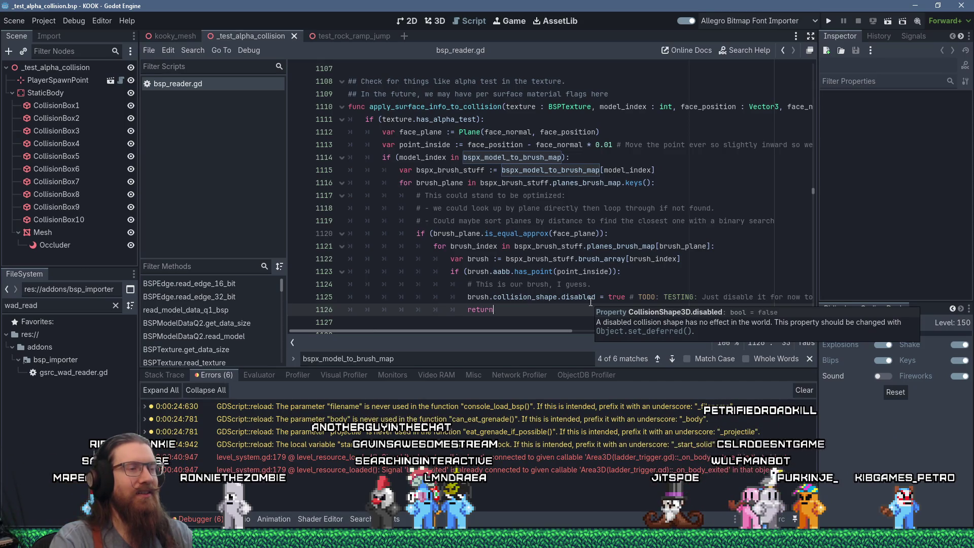
{"action": "key", "text": "alt+Tab"}
{"action": "scroll", "coordinate": [455, 334], "scroll_direction": "down", "scroll_amount": 10}
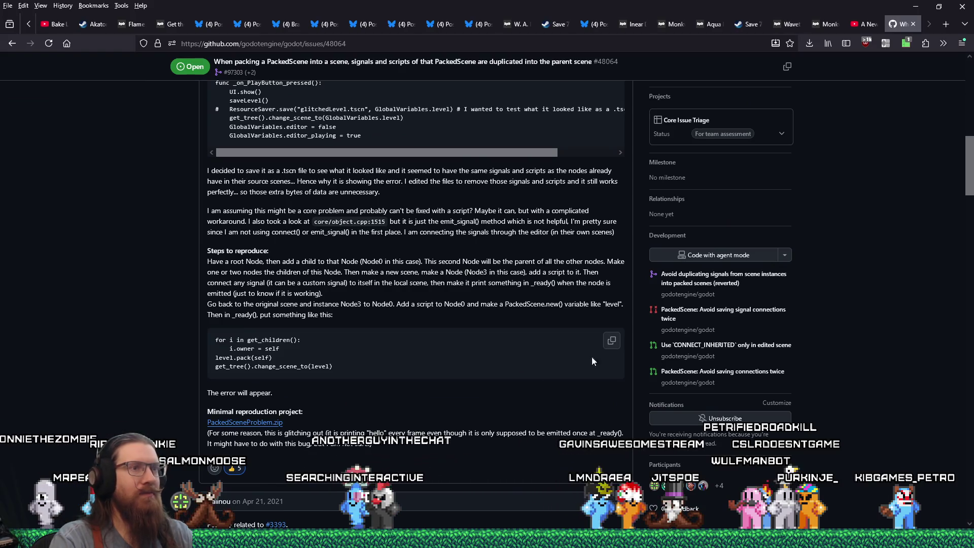
{"action": "mouse_move", "coordinate": [968, 167]}
{"action": "left_mouse_down"}
{"action": "mouse_move", "coordinate": [968, 76]}
{"action": "mouse_move", "coordinate": [964, 436]}
{"action": "left_mouse_up"}
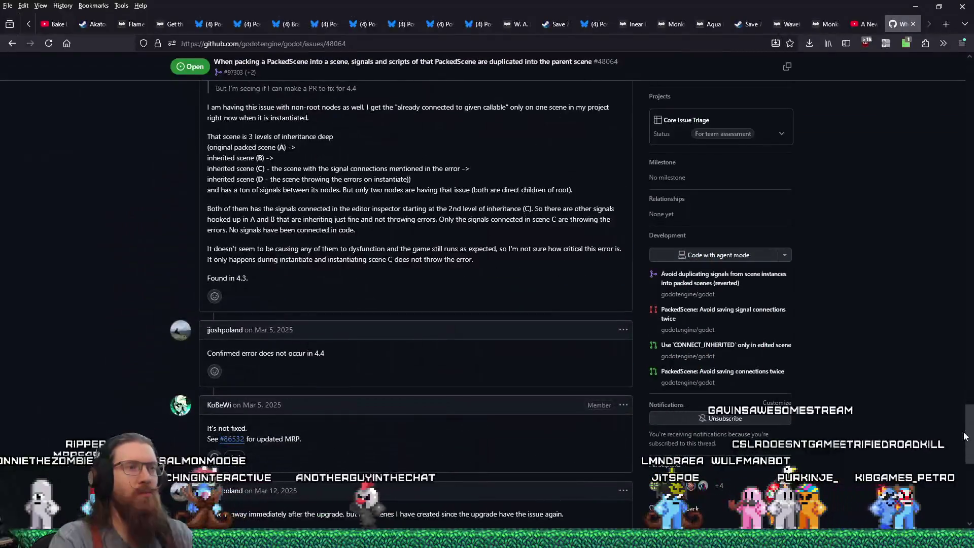
{"action": "key", "text": "alt+Tab"}
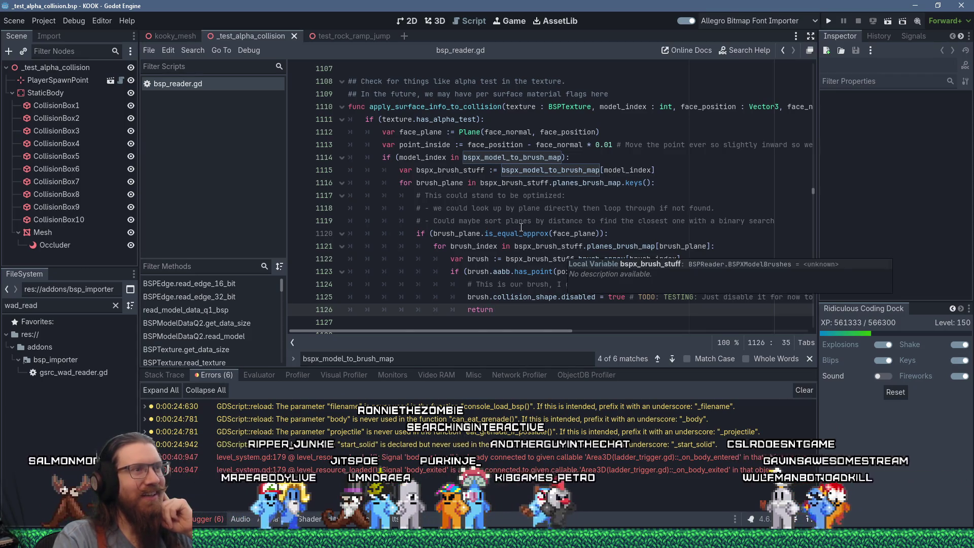
{"action": "scroll", "coordinate": [516, 232], "scroll_direction": "down", "scroll_amount": 1}
{"action": "key", "text": "Down"}
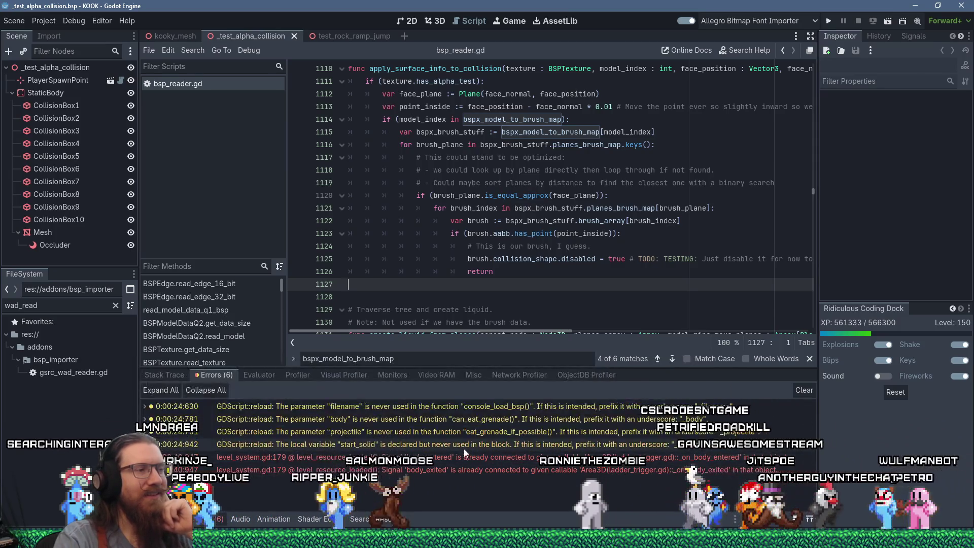
{"action": "mouse_move", "coordinate": [462, 448]}
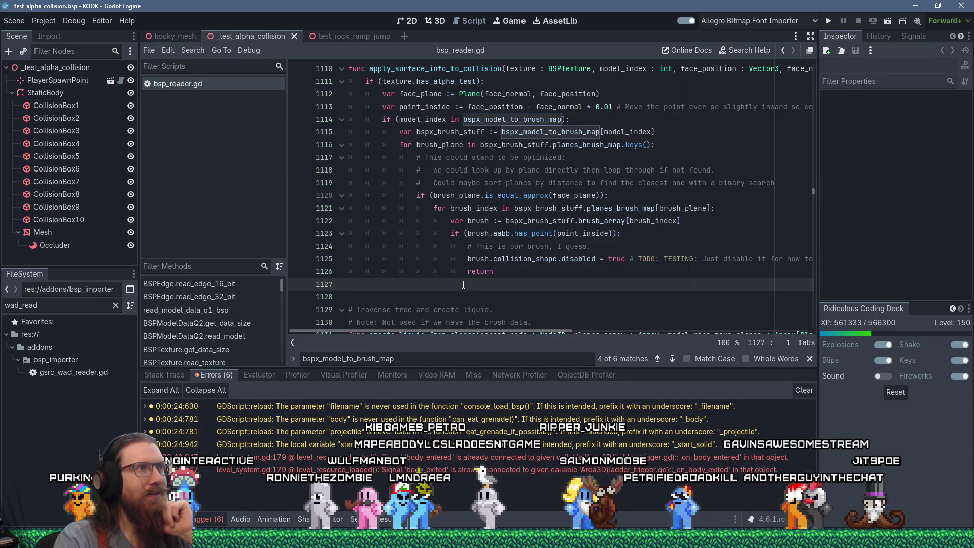
{"action": "scroll", "coordinate": [463, 284], "scroll_direction": "up", "scroll_amount": 1}
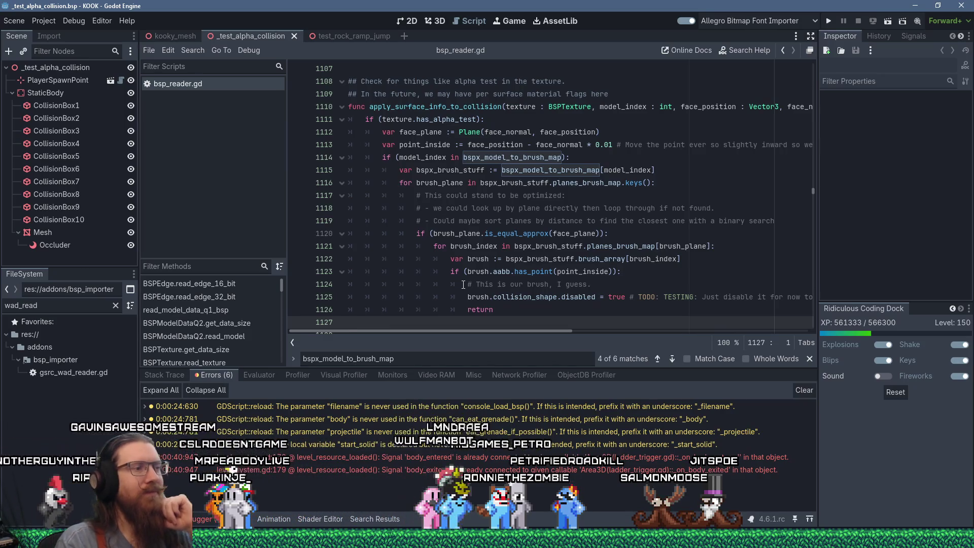
{"action": "key", "text": "alt+Tab"}
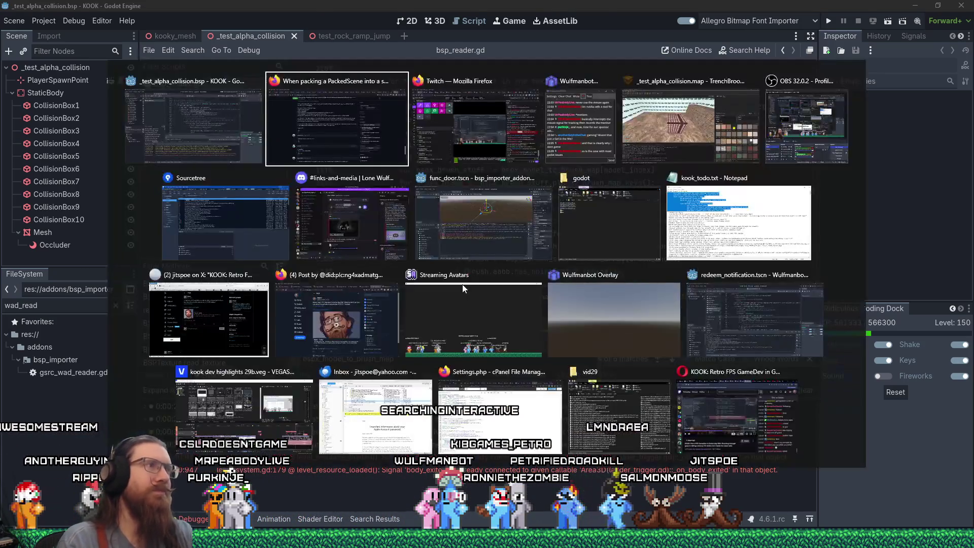
Step: Write a comment about signals not working in packed builds, asking how to fix it properly
{"action": "scroll", "coordinate": [472, 277], "scroll_direction": "down", "scroll_amount": 7}
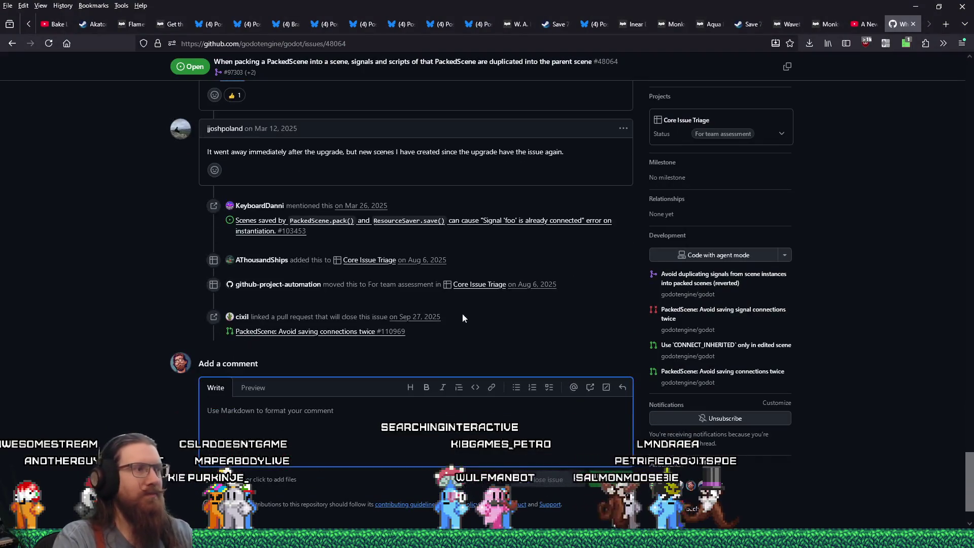
{"action": "left_click", "coordinate": [434, 407]}
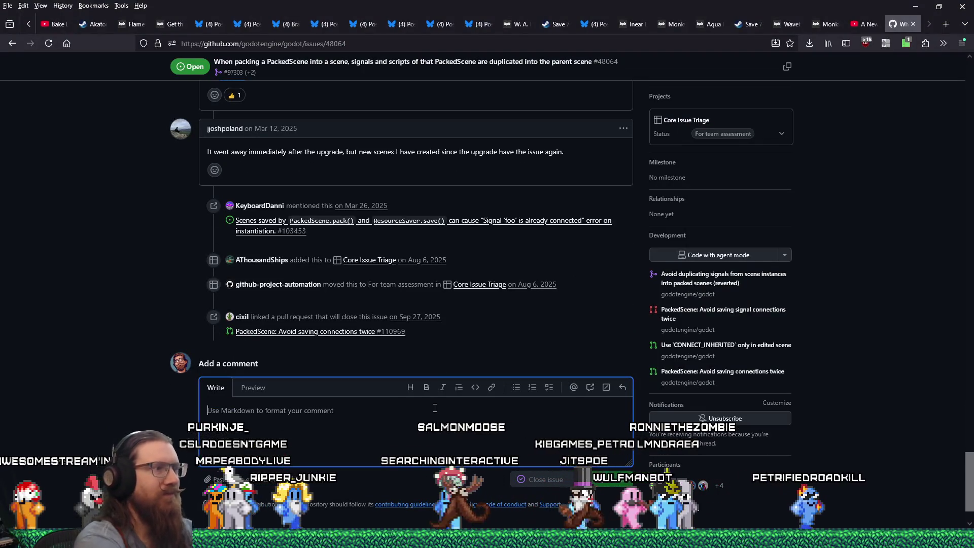
{"action": "type", "text": "I know where was one attempt to fix this, but it resulted in bro"}
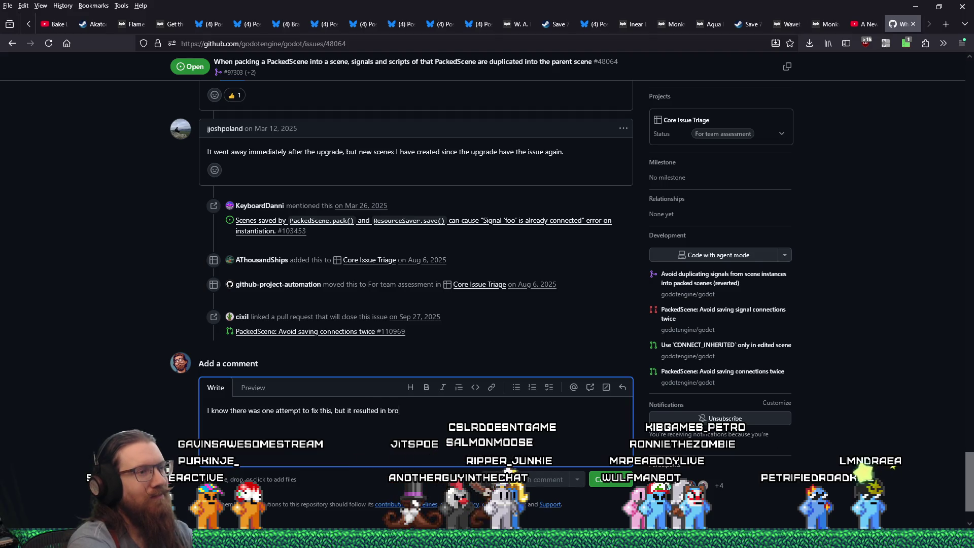
{"action": "key", "text": "BackSpace"}
{"action": "key", "text": "BackSpace"}
{"action": "key", "text": "BackSpace"}
{"action": "type", "text": "signal"}
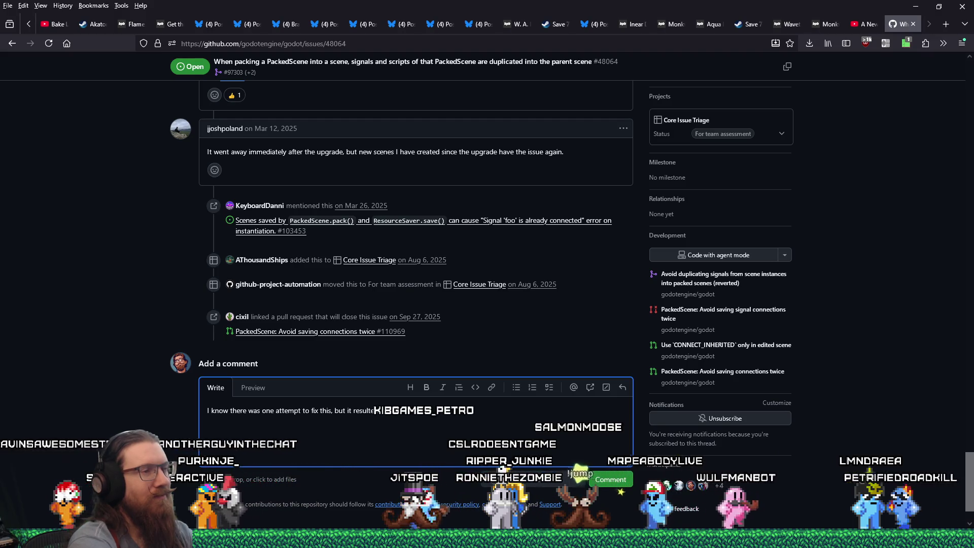
{"action": "type", "text": "s not working in p"}
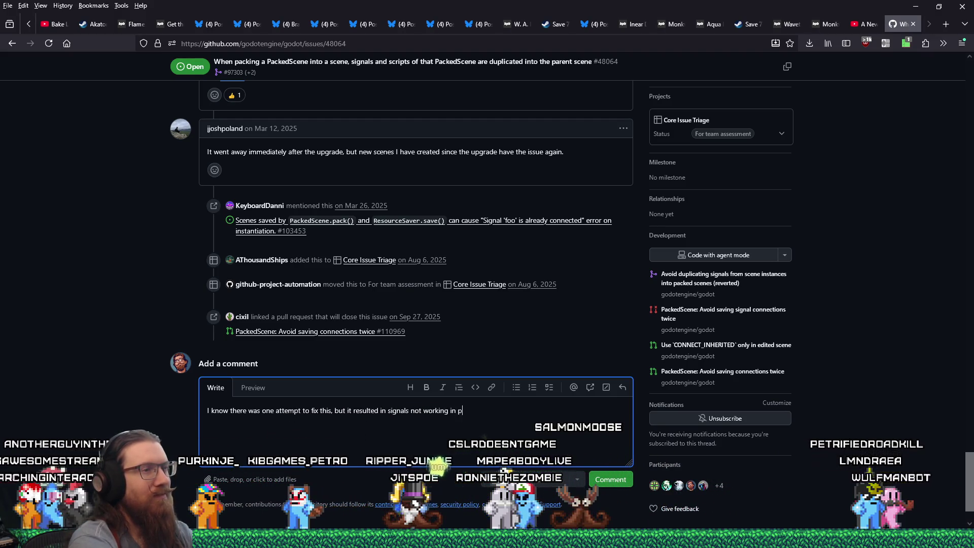
{"action": "type", "text": "acked builds"}
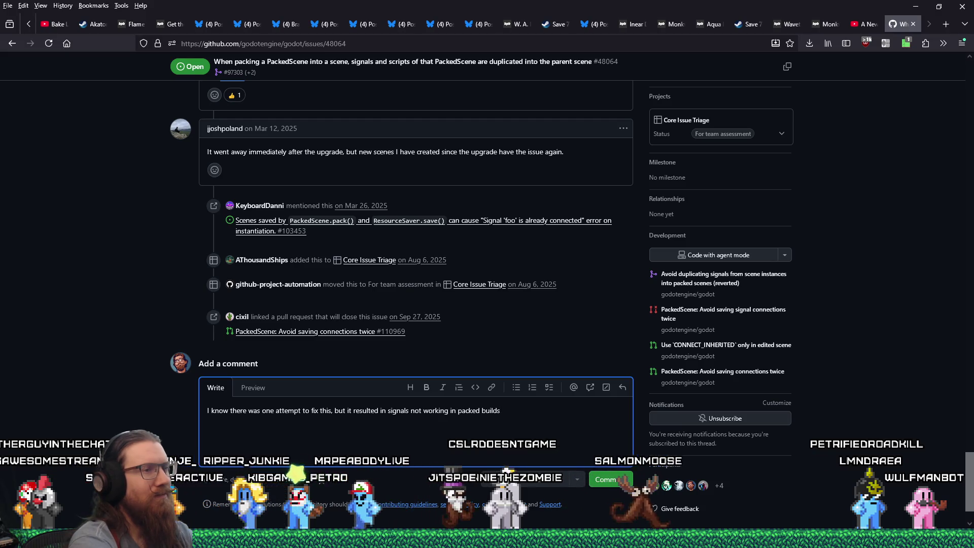
{"action": "type", "text": ".  Any ideas"}
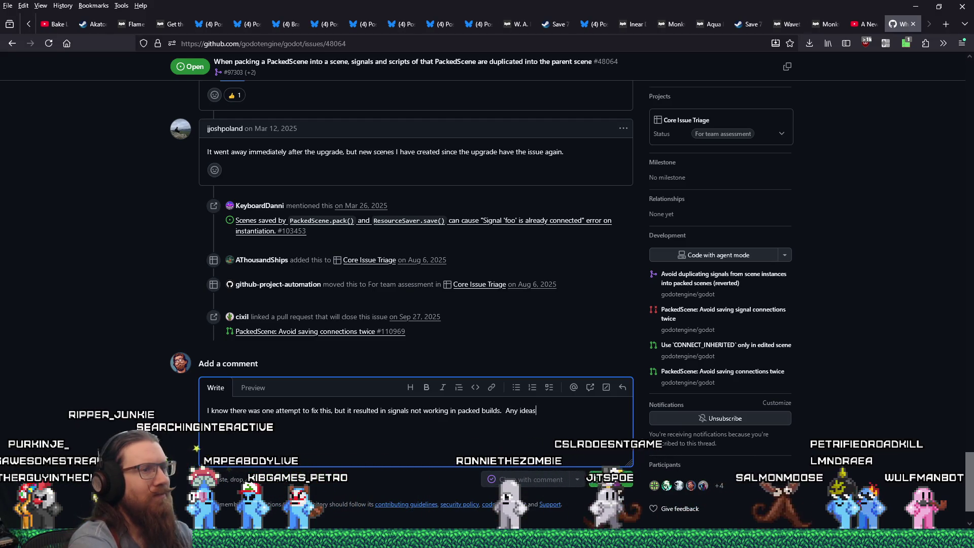
{"action": "type", "text": " on how to fix this porper"}
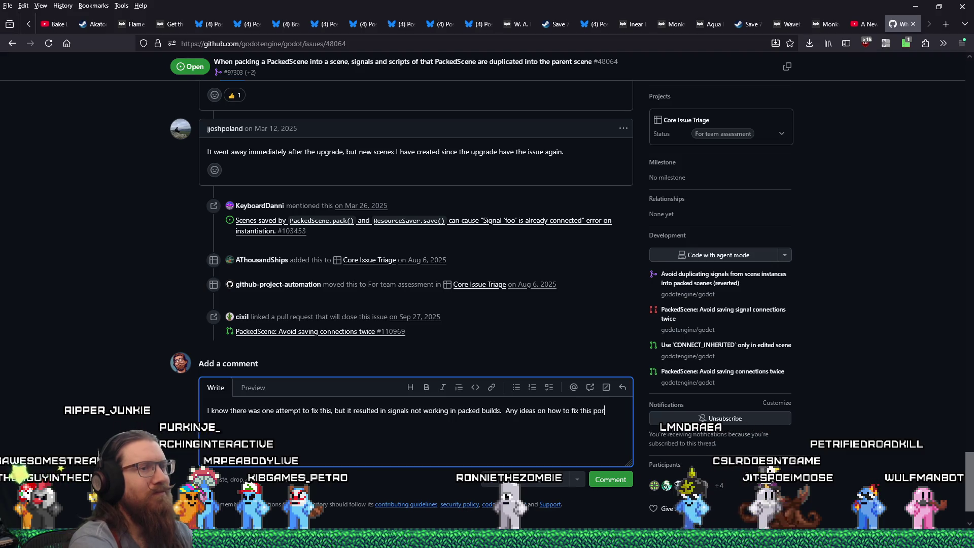
{"action": "key", "text": "BackSpace"}
{"action": "key", "text": "BackSpace"}
{"action": "key", "text": "BackSpace"}
{"action": "type", "text": "roperly?"}
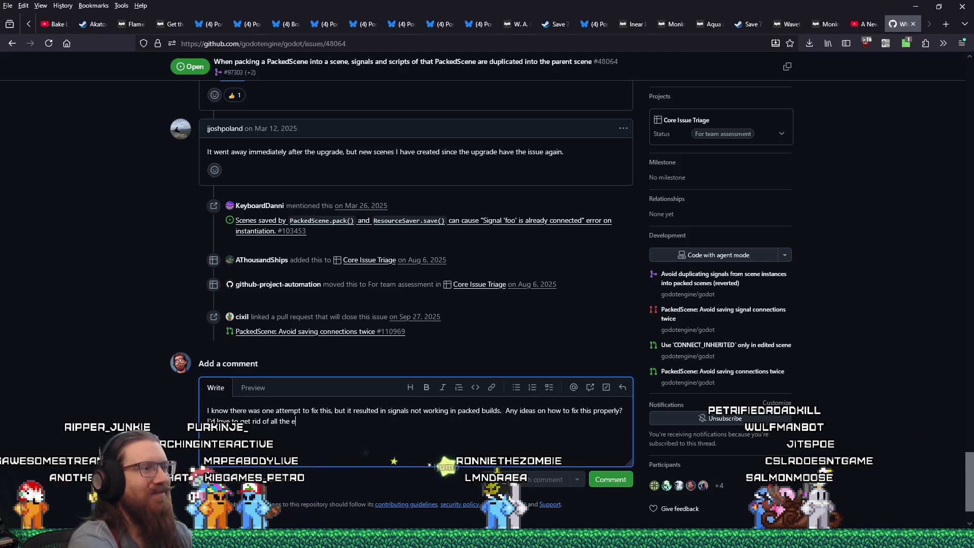
{"action": "type", "text": "m."}
Step: Insert the 😅 emoji and end the comment with 'for things that aren't actually errors.'
{"action": "key", "text": "super+period"}
{"action": "type", "text": " sweat"}
{"action": "key", "text": "Right"}
{"action": "key", "text": "Right"}
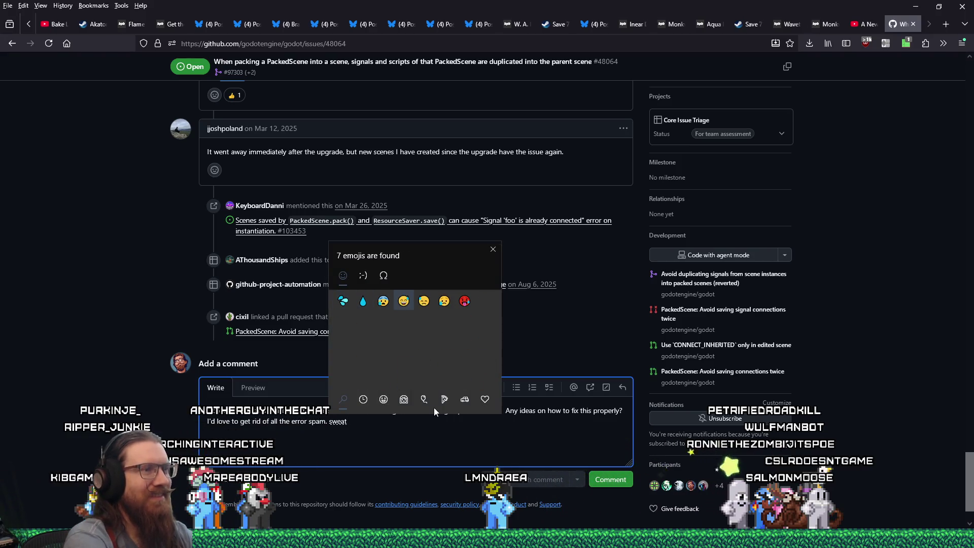
{"action": "key", "text": "Return"}
{"action": "key", "text": "BackSpace"}
{"action": "type", "text": "for things."}
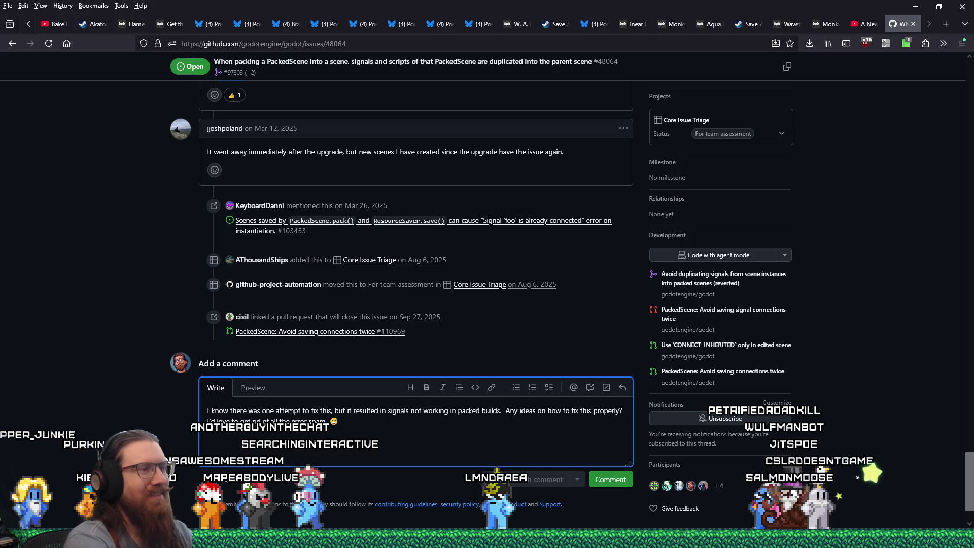
{"action": "key", "text": "BackSpace"}
{"action": "type", "text": "that aren't actually "}
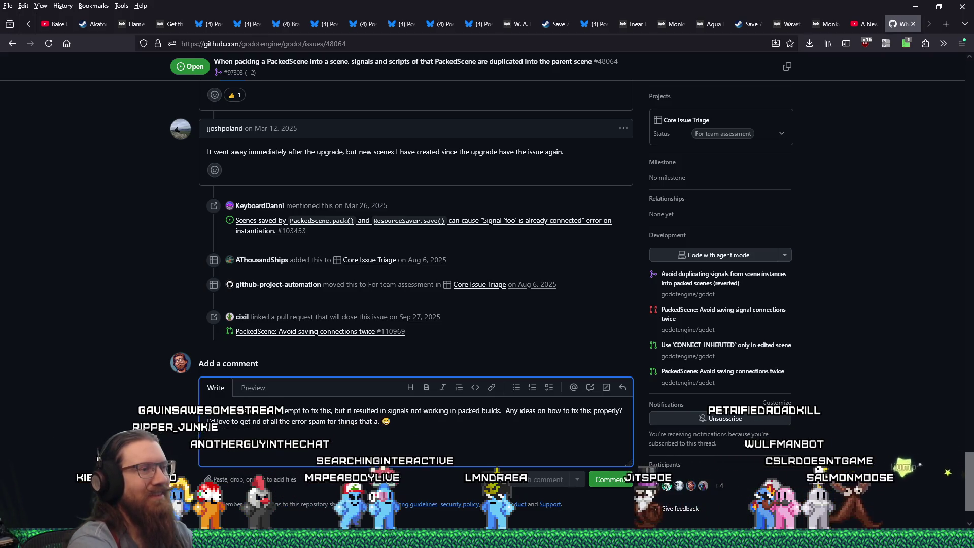
{"action": "type", "text": "errors"}
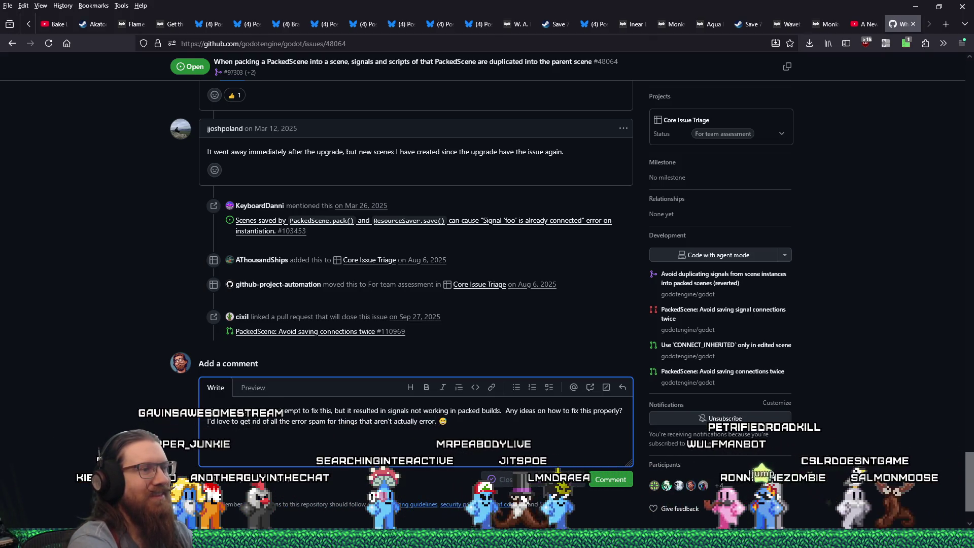
{"action": "type", "text": "."}
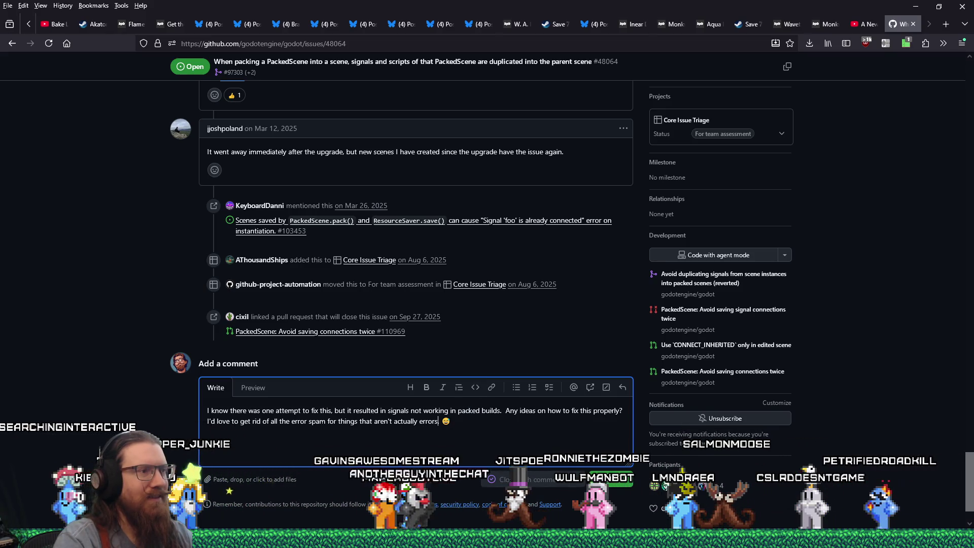
{"action": "scroll", "coordinate": [251, 406], "scroll_direction": "up", "scroll_amount": 2}
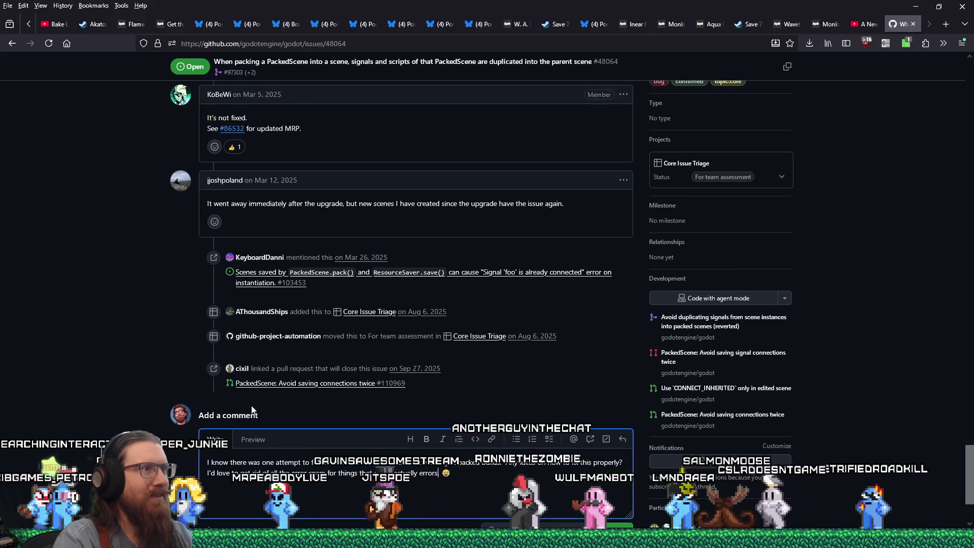
Step: Change 'packed' to 'exported', post the comment, and close the issue tab
{"action": "scroll", "coordinate": [521, 443], "scroll_direction": "down", "scroll_amount": 3}
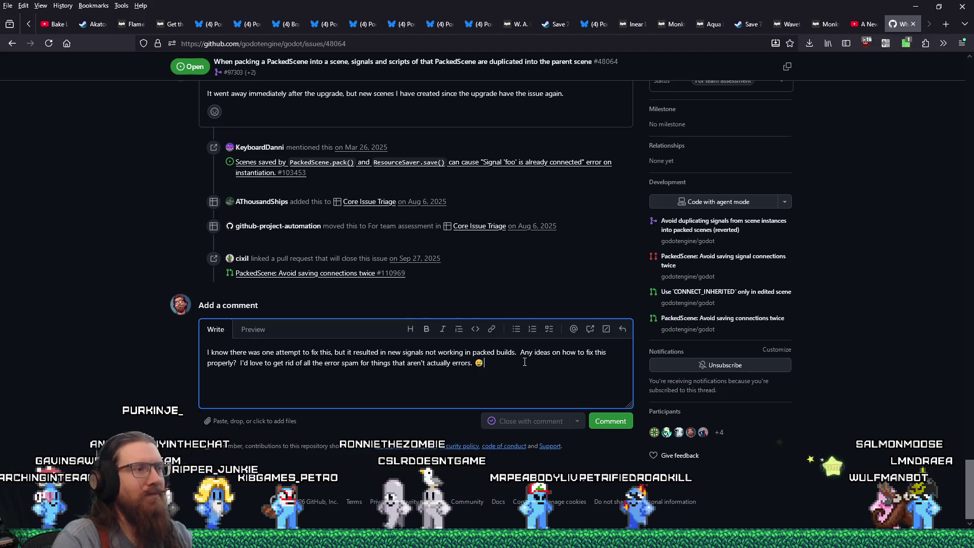
{"action": "scroll", "coordinate": [535, 363], "scroll_direction": "up", "scroll_amount": 15}
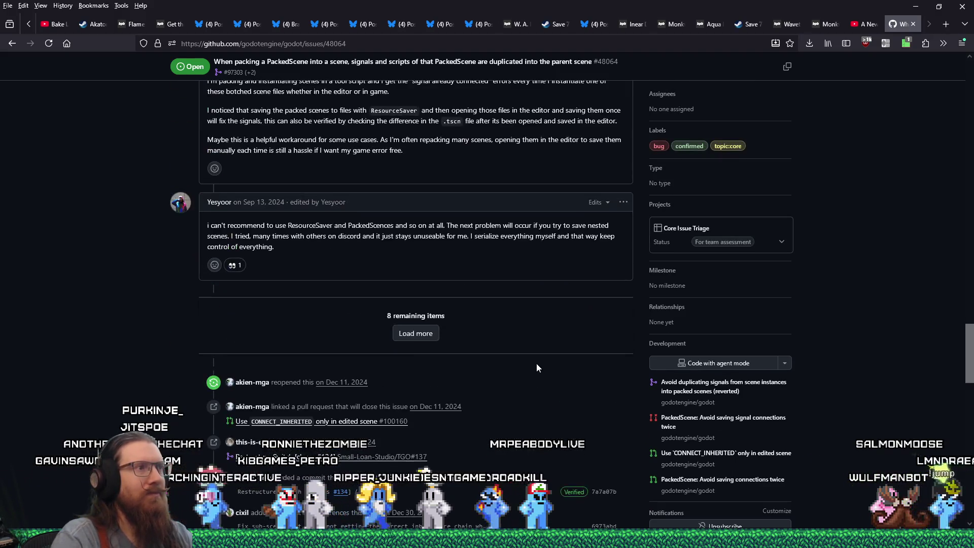
{"action": "scroll", "coordinate": [524, 373], "scroll_direction": "down", "scroll_amount": 15}
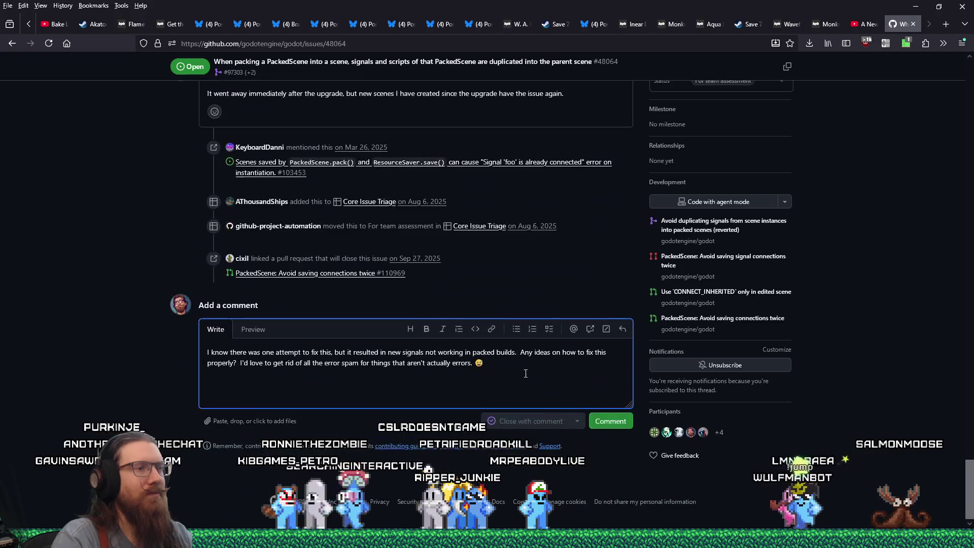
{"action": "double_click", "coordinate": [484, 352]}
{"action": "type", "text": "expor"}
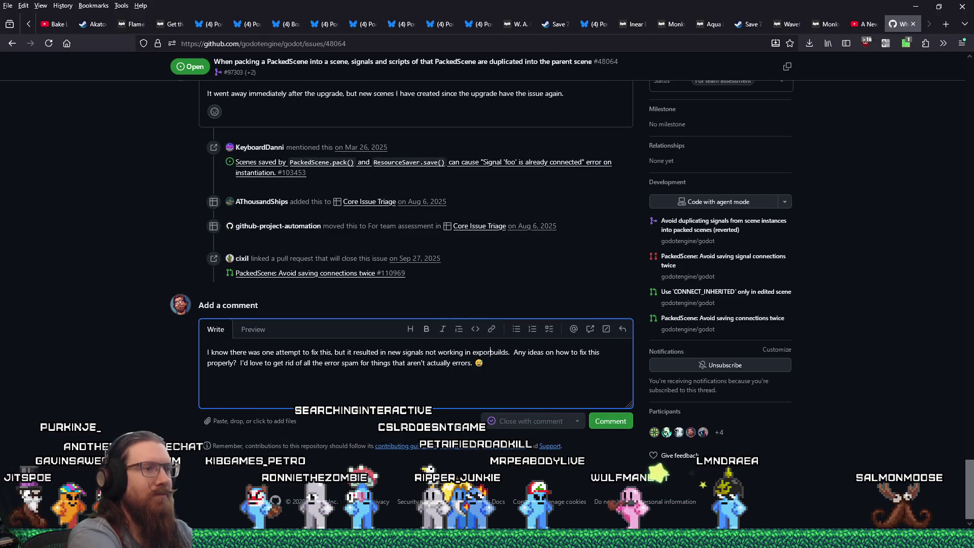
{"action": "type", "text": "ted"}
{"action": "left_click", "coordinate": [489, 371]}
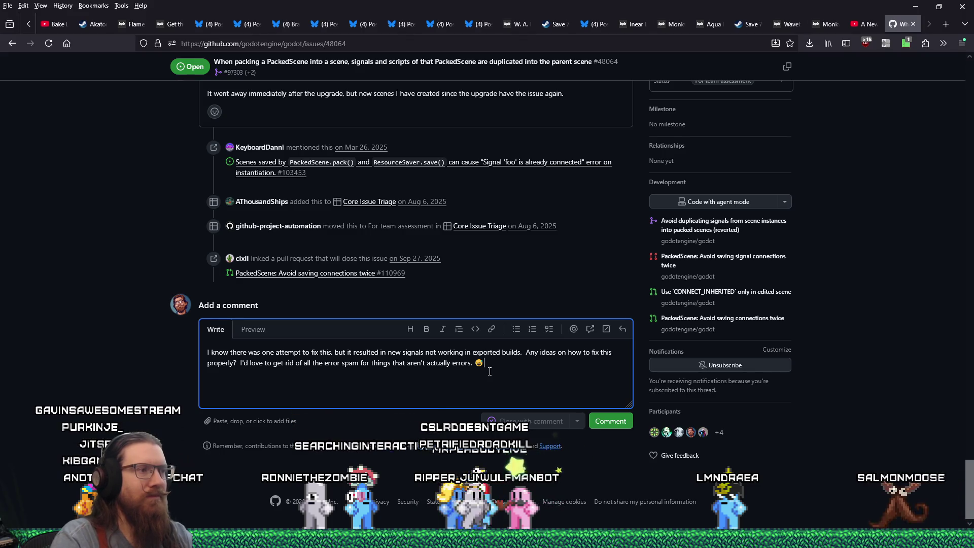
{"action": "left_click", "coordinate": [610, 421]}
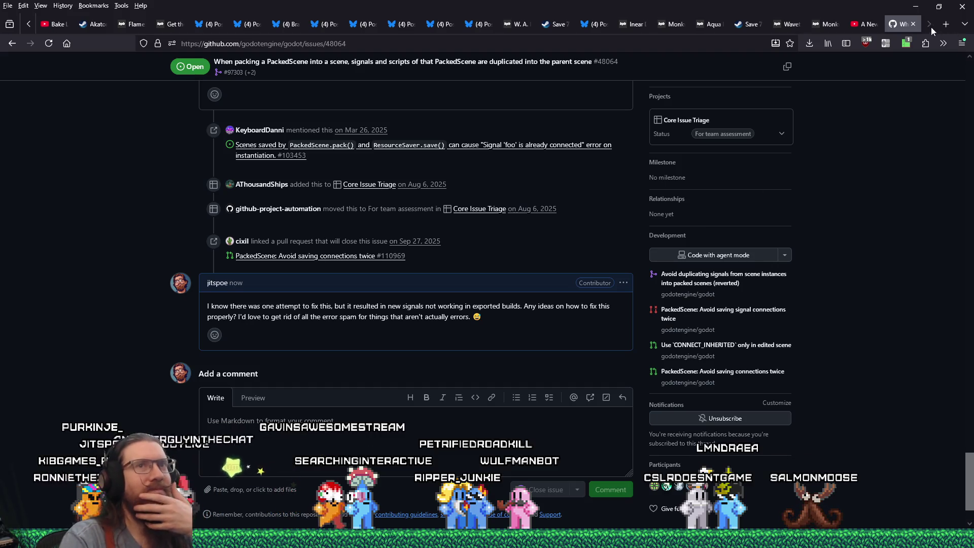
{"action": "left_click", "coordinate": [913, 24]}
{"action": "key", "text": "alt+Tab"}
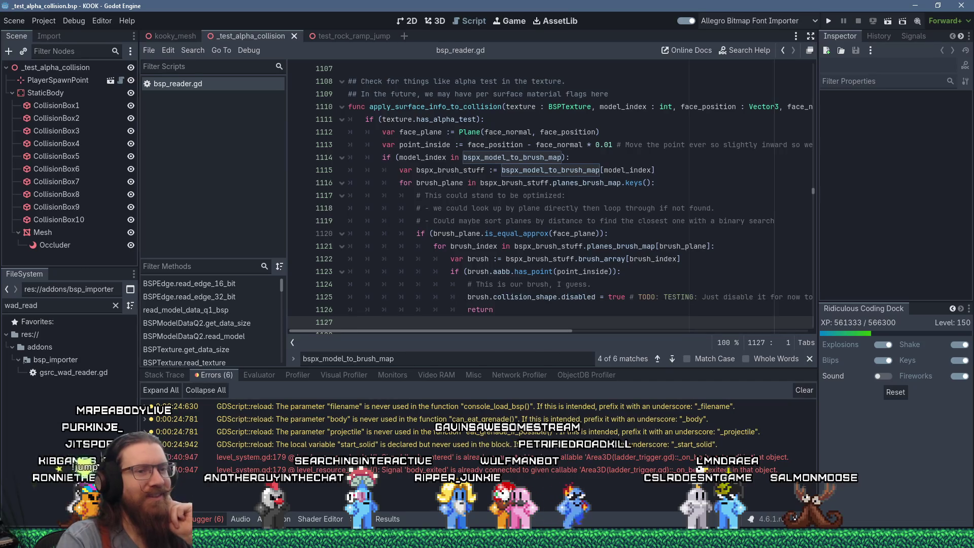
Step: Open test_phong_shade.bsp anyway in bsp_importer_addon, then close that editor window
{"action": "key", "text": "alt+Tab"}
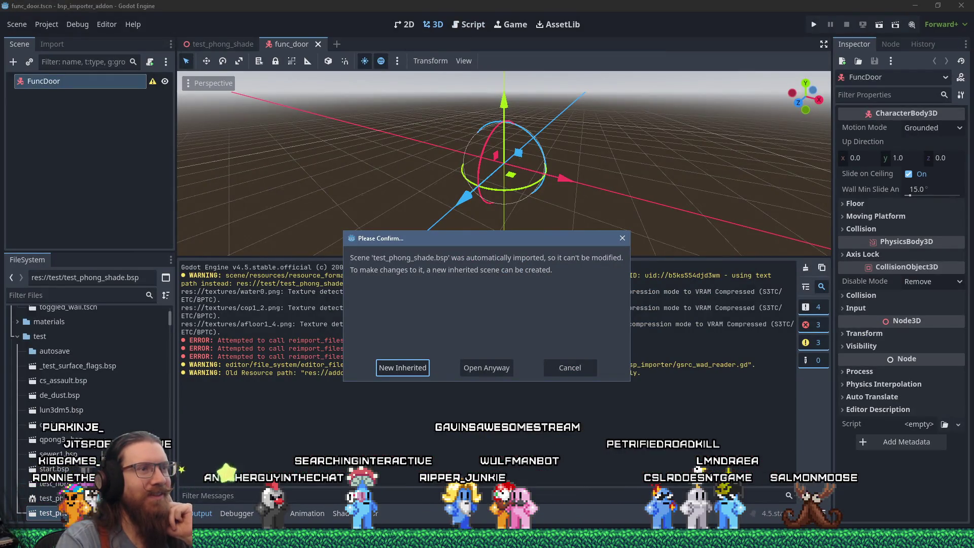
{"action": "left_click", "coordinate": [482, 370]}
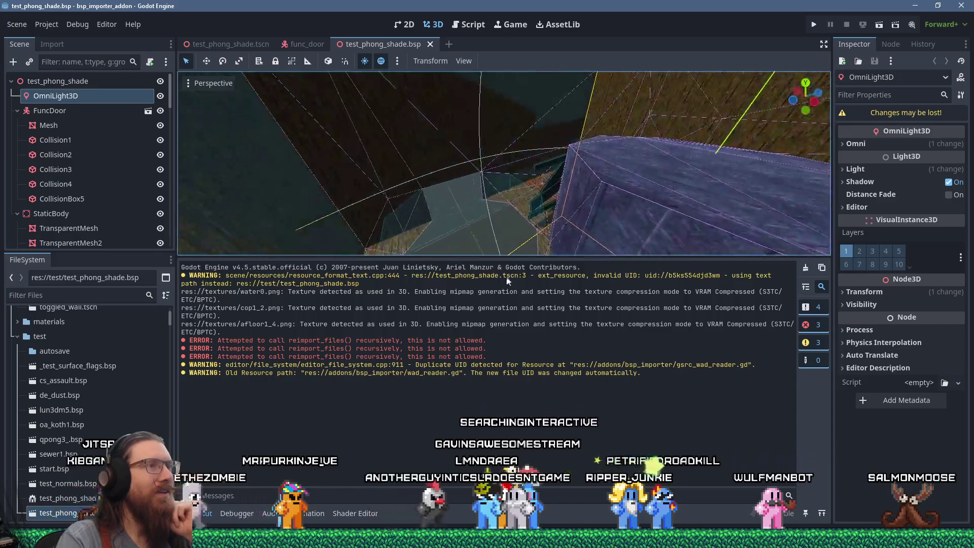
{"action": "scroll", "coordinate": [602, 215], "scroll_direction": "down", "scroll_amount": 5}
{"action": "scroll", "coordinate": [570, 203], "scroll_direction": "up", "scroll_amount": 4}
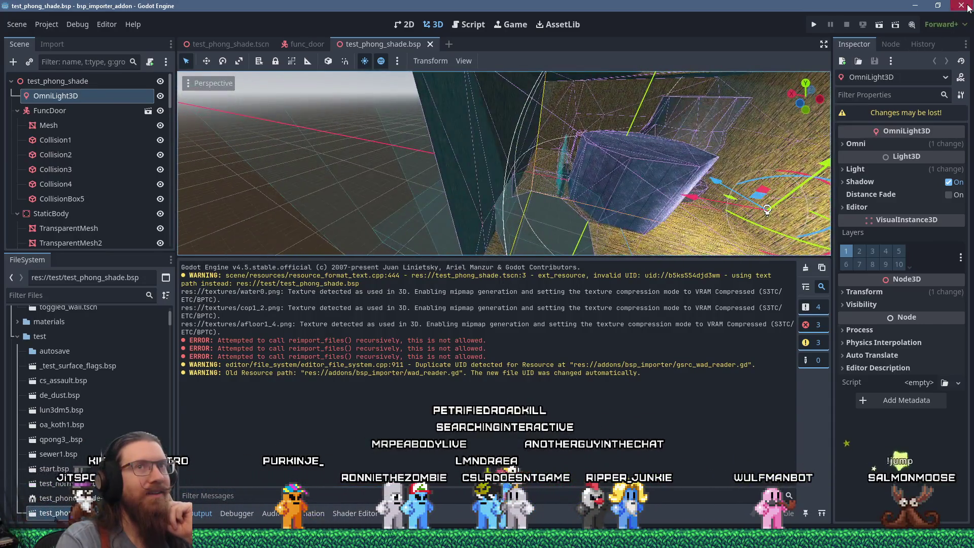
{"action": "left_click", "coordinate": [967, 7]}
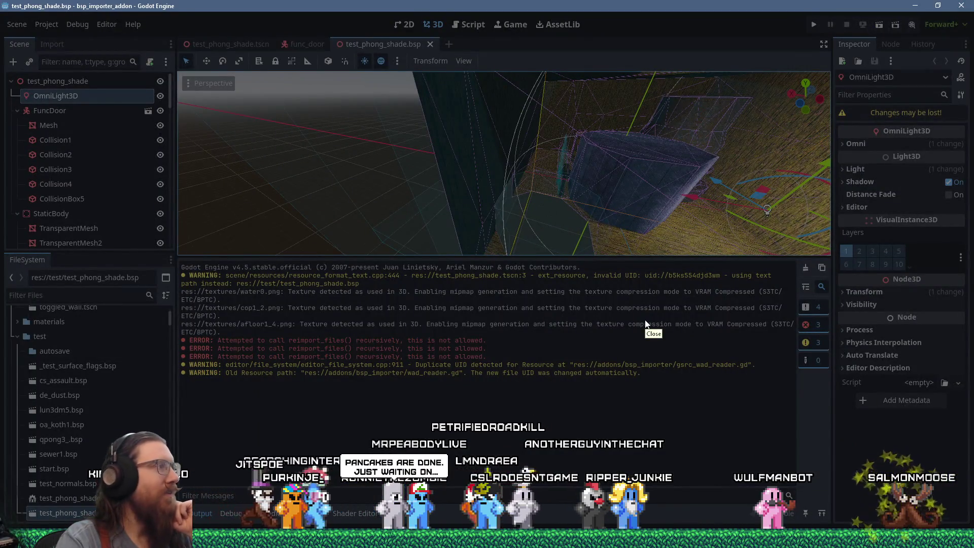
{"action": "left_click", "coordinate": [651, 329]}
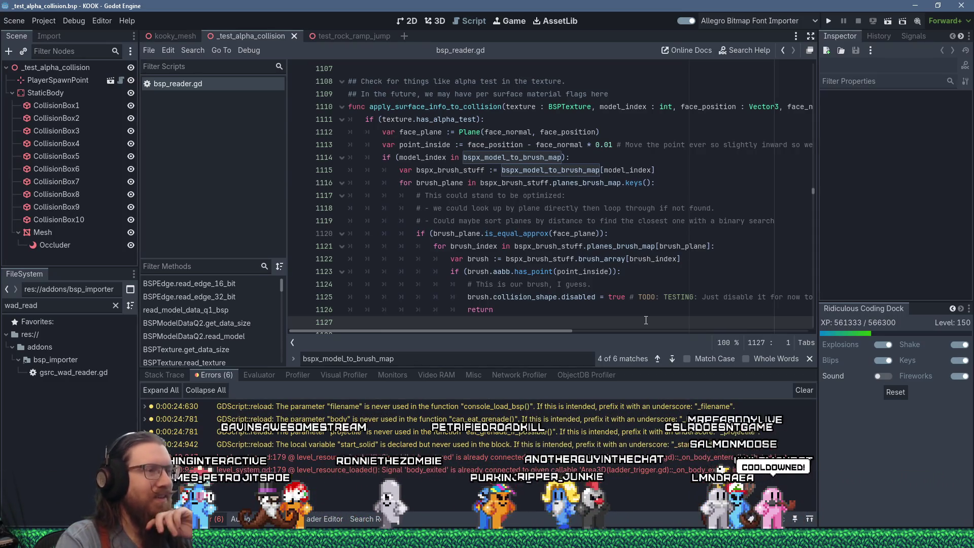
{"action": "scroll", "coordinate": [525, 309], "scroll_direction": "down", "scroll_amount": 2}
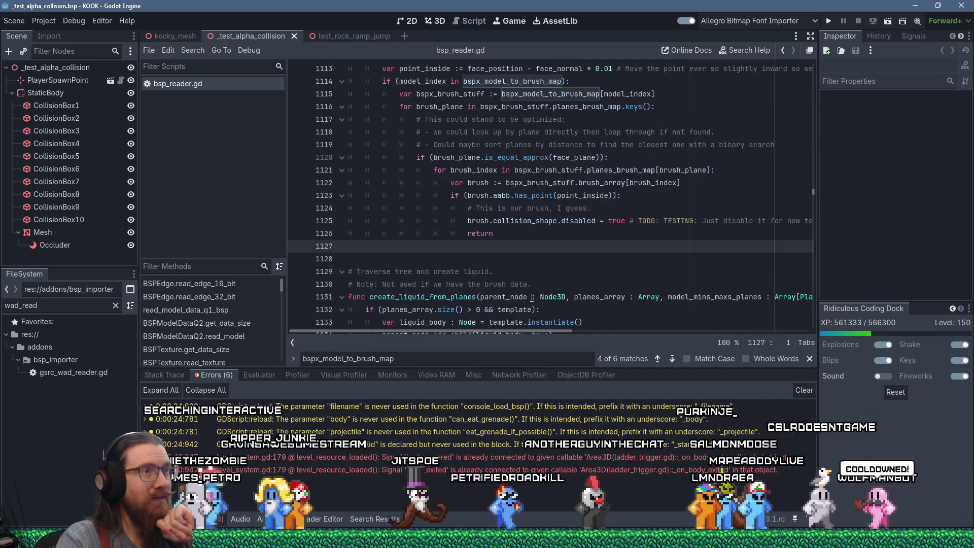
{"action": "scroll", "coordinate": [532, 298], "scroll_direction": "up", "scroll_amount": 2}
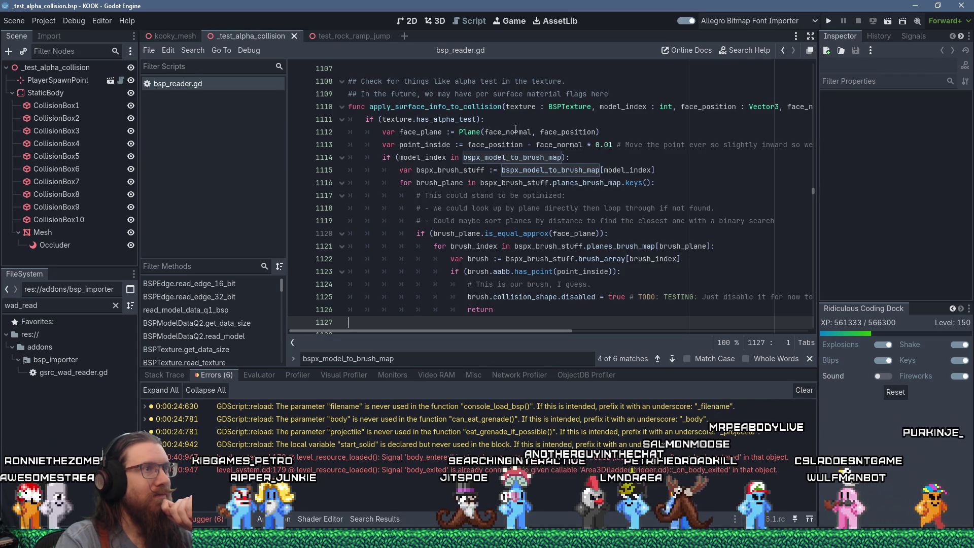
{"action": "left_click", "coordinate": [644, 119]}
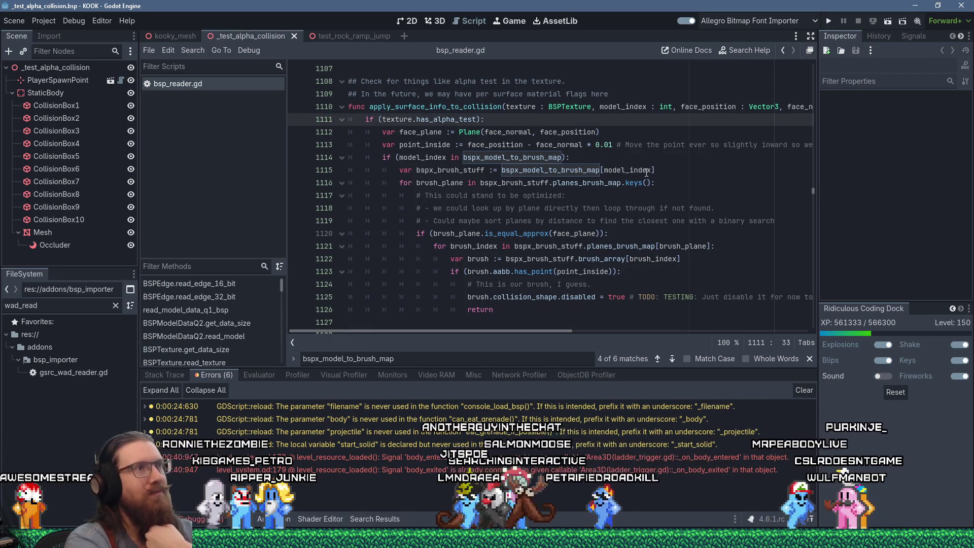
{"action": "mouse_move", "coordinate": [647, 172]}
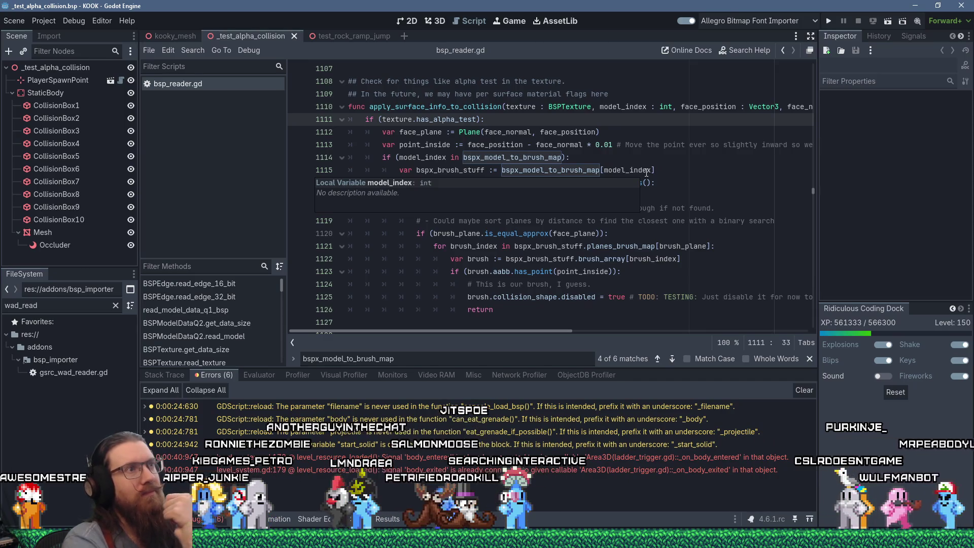
Step: Add the comment 'Only bothering with alpha textures right now...Might have per material flags or something later.'
{"action": "key", "text": "Up"}
{"action": "key", "text": "End"}
{"action": "key", "text": "Return"}
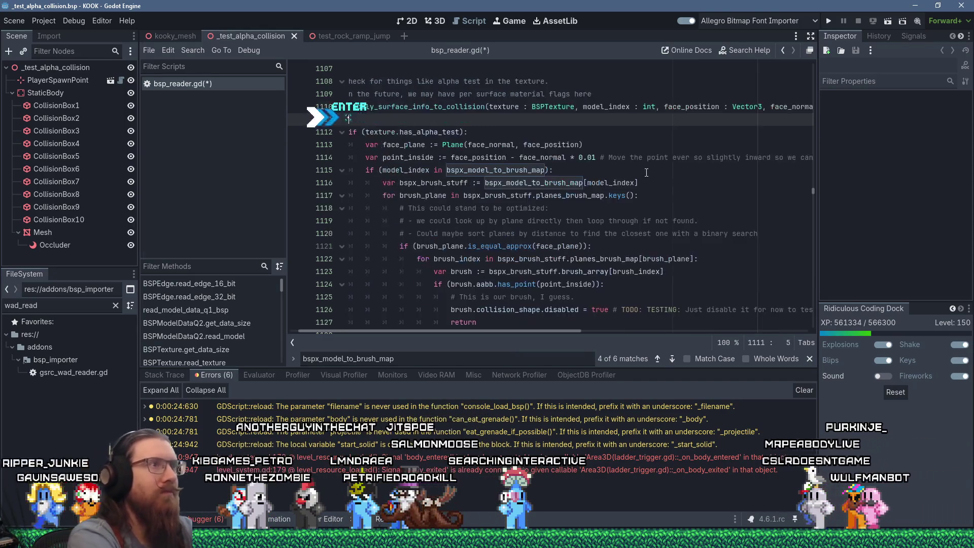
{"action": "type", "text": "# Only both"}
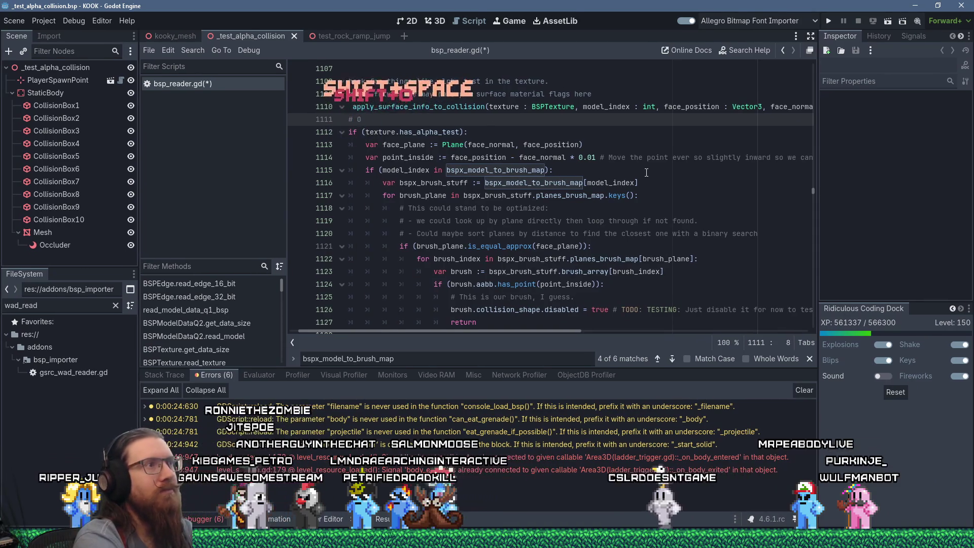
{"action": "key", "text": "BackSpace"}
{"action": "type", "text": "e"}
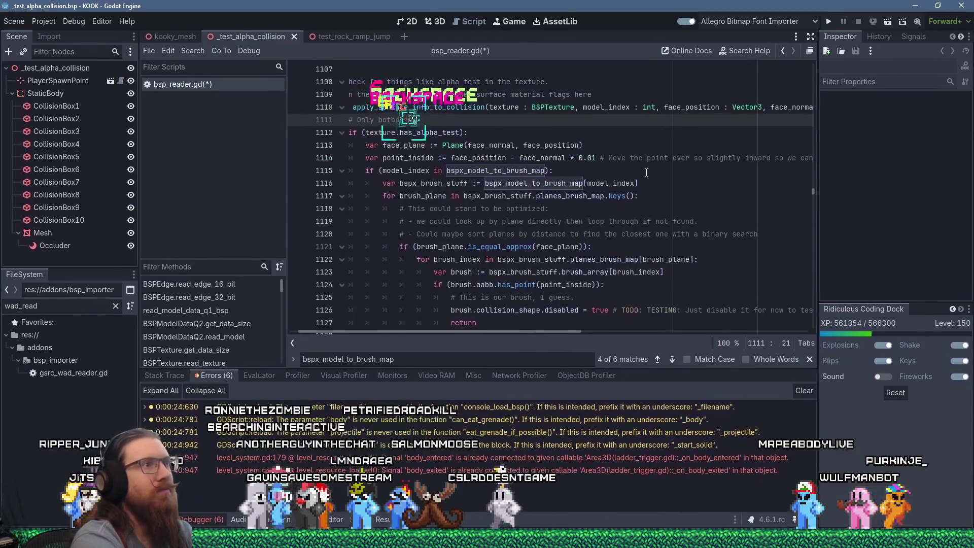
{"action": "type", "text": "ring with alpha textures ri"}
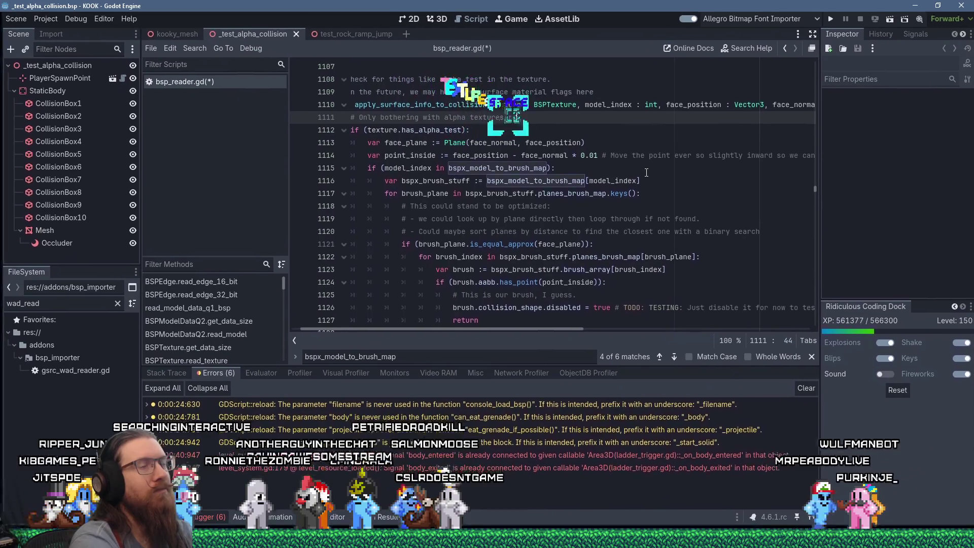
{"action": "type", "text": "ght now...Might"}
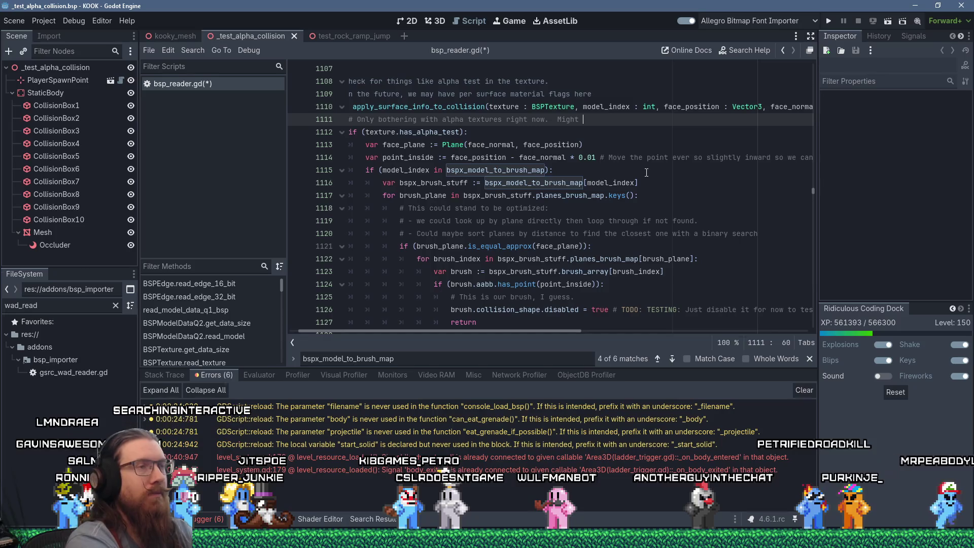
{"action": "type", "text": "have "}
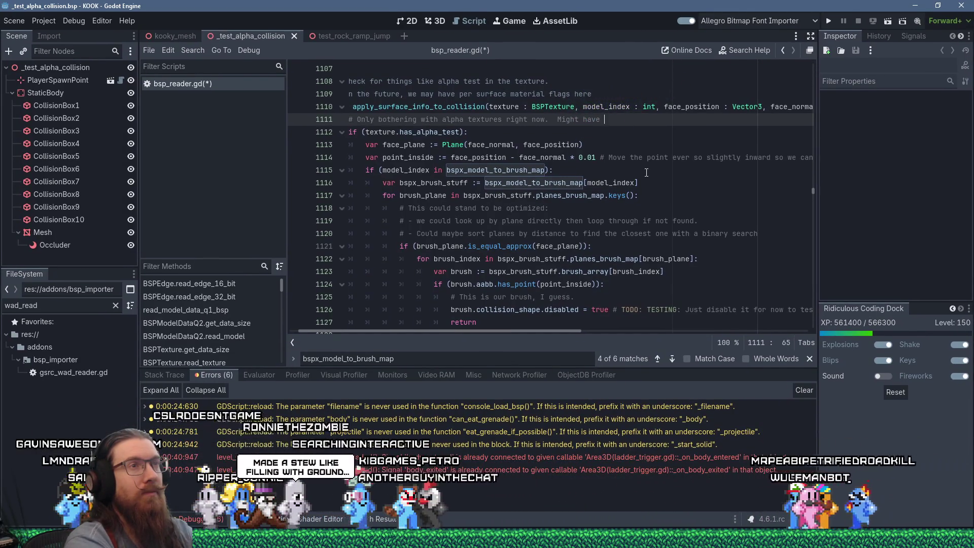
{"action": "type", "text": " er materia"}
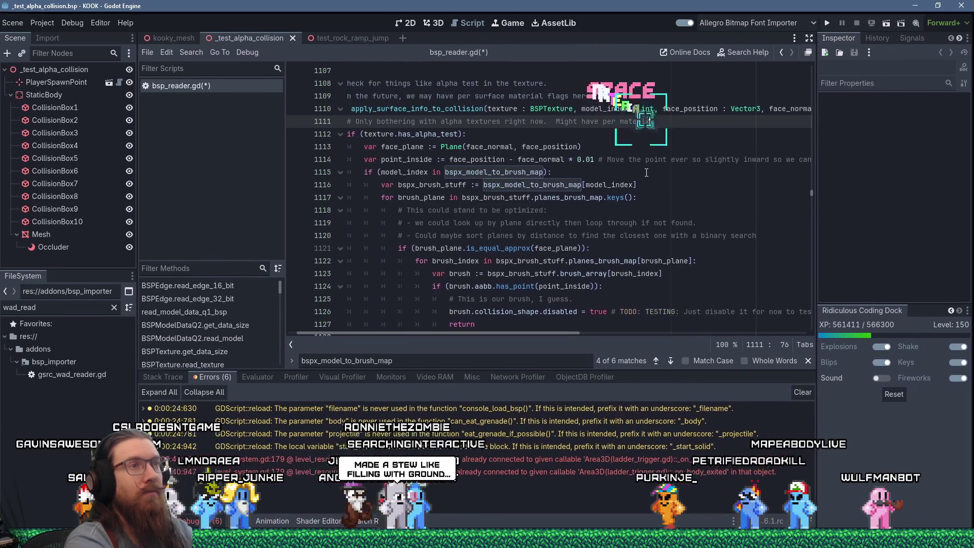
{"action": "type", "text": " flags o"}
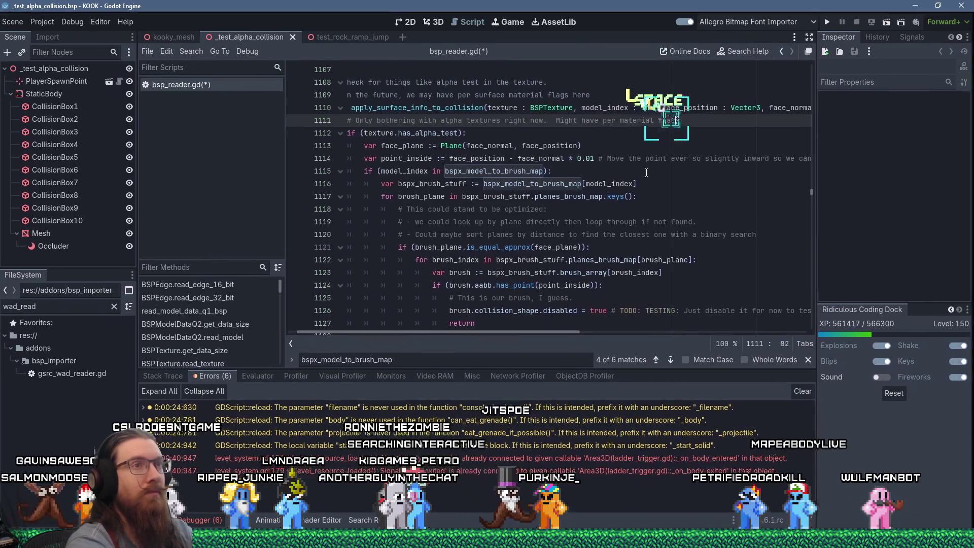
{"action": "type", "text": "r something. later."}
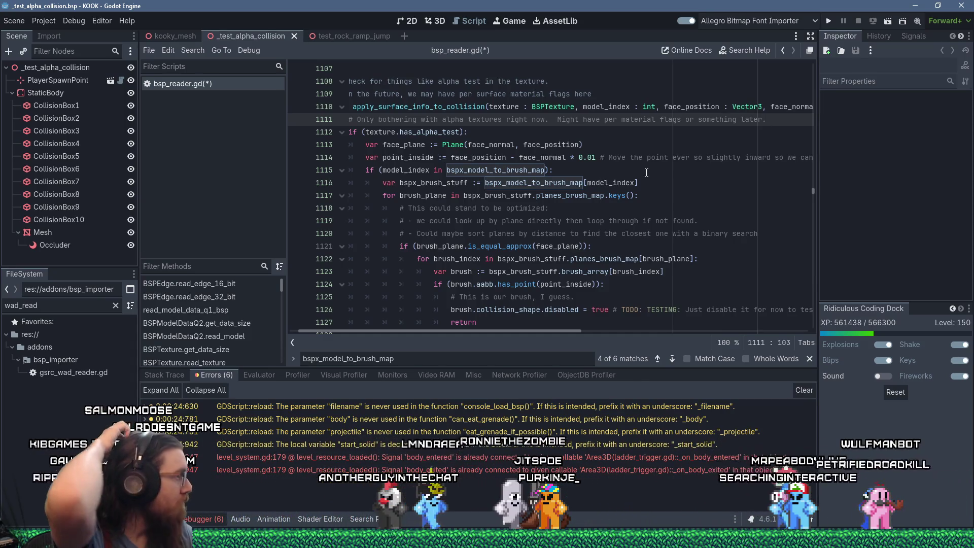
{"action": "left_click_drag", "start_coordinate": [485, 331], "coordinate": [473, 331]}
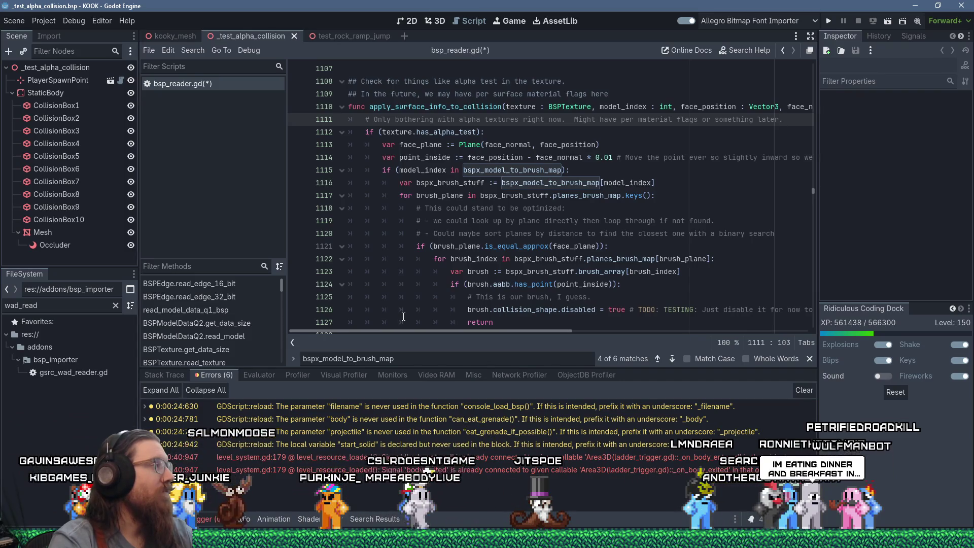
{"action": "left_click", "coordinate": [497, 319]}
{"action": "scroll", "coordinate": [504, 315], "scroll_direction": "down", "scroll_amount": 3}
{"action": "scroll", "coordinate": [515, 311], "scroll_direction": "up", "scroll_amount": 3}
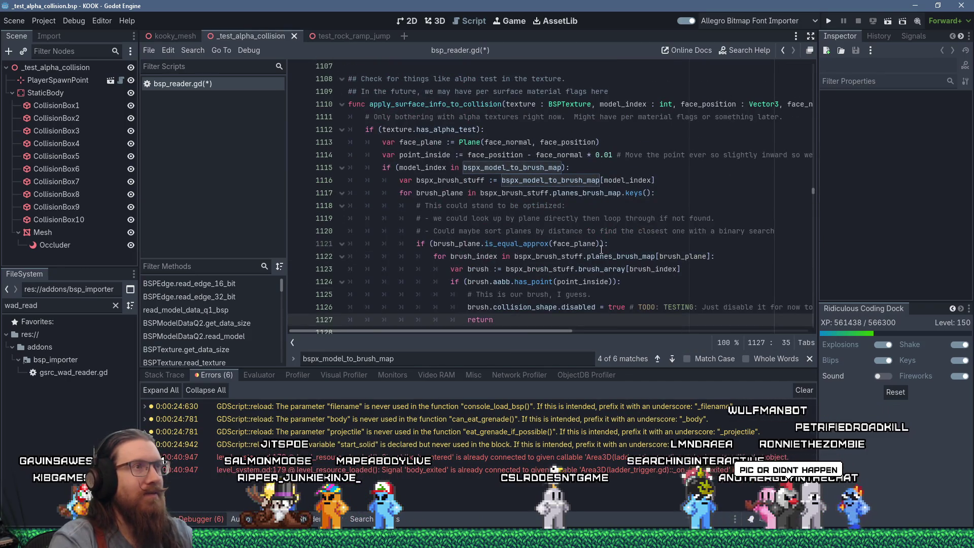
{"action": "left_click", "coordinate": [381, 129]}
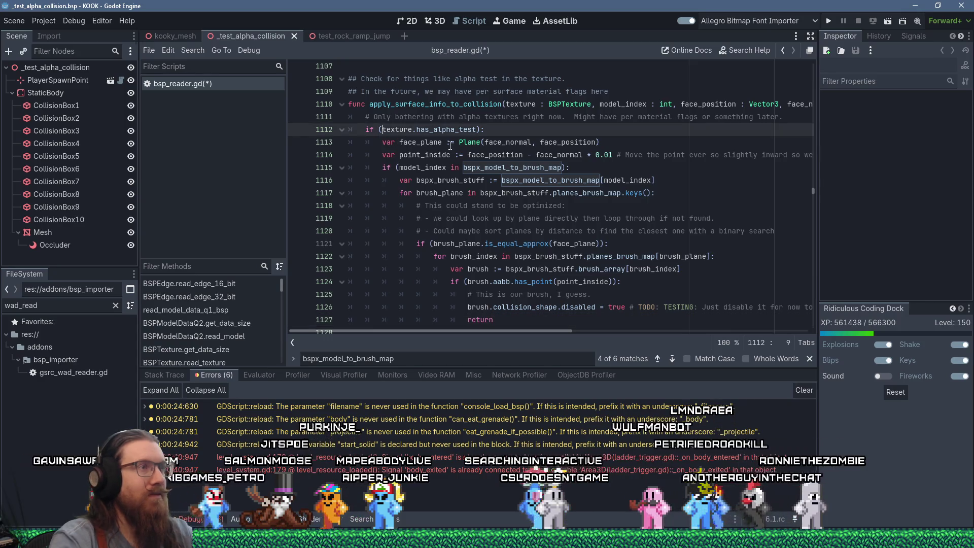
{"action": "double_click", "coordinate": [424, 104]}
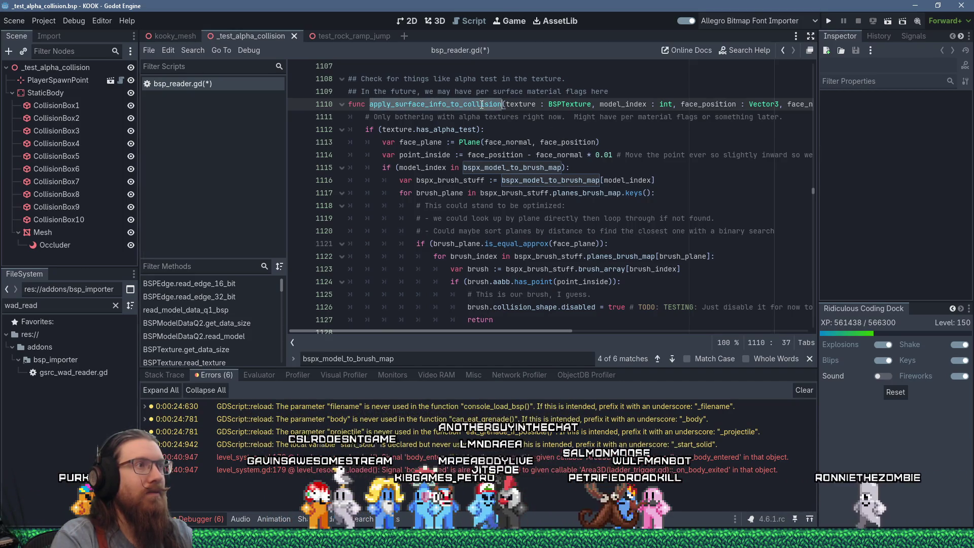
Step: Find the apply_surface_info_to_collision call on line 971 and review the face-loading loop above it
{"action": "key", "text": "ctrl+f"}
{"action": "key", "text": "Return"}
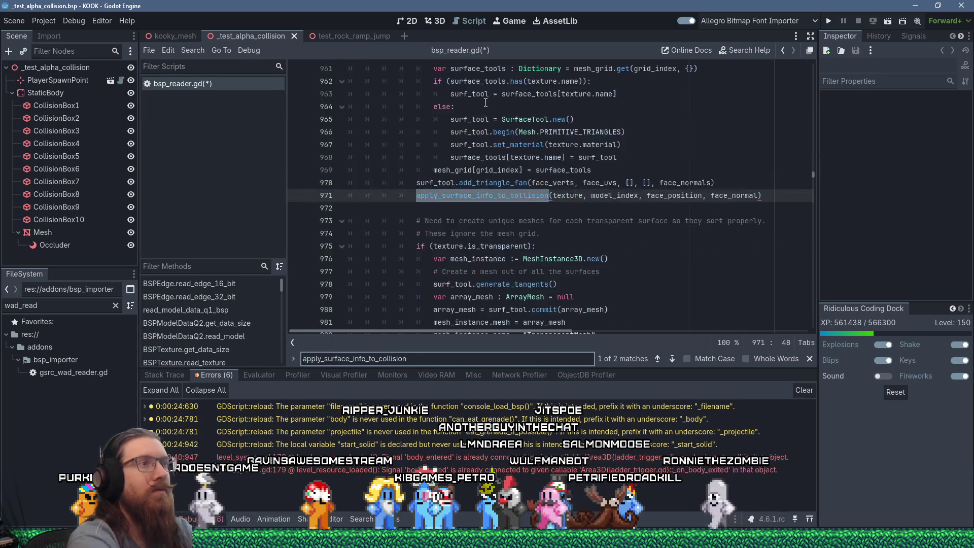
{"action": "scroll", "coordinate": [494, 139], "scroll_direction": "up", "scroll_amount": 4}
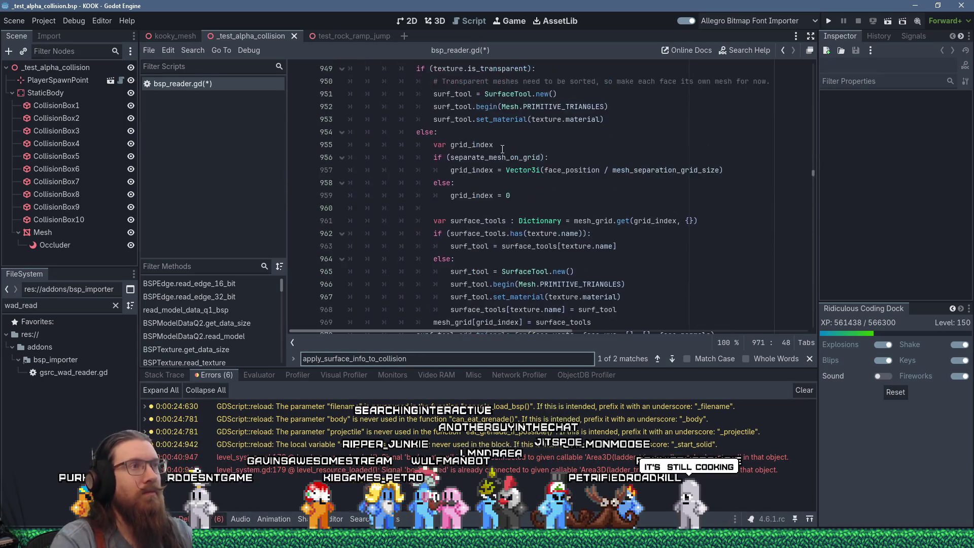
{"action": "scroll", "coordinate": [509, 152], "scroll_direction": "up", "scroll_amount": 14}
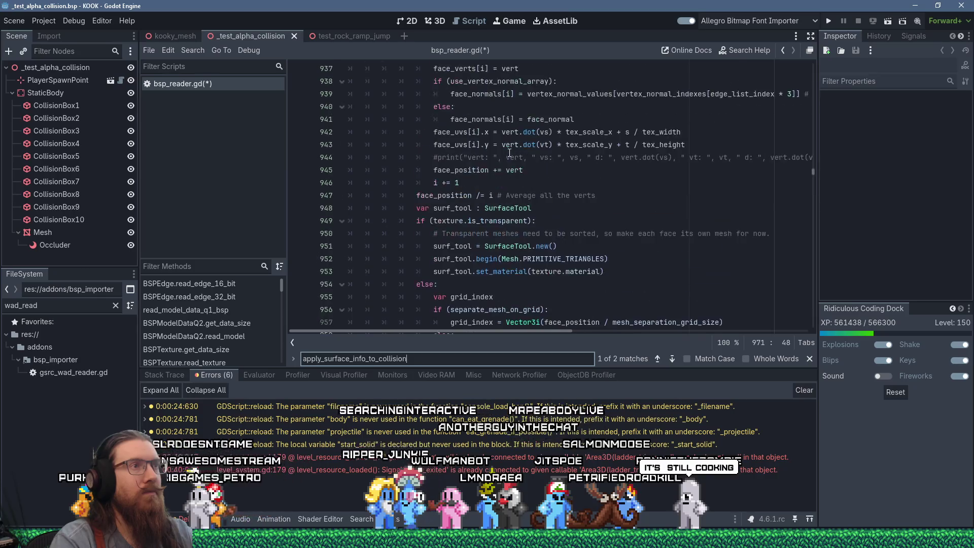
{"action": "scroll", "coordinate": [509, 152], "scroll_direction": "up", "scroll_amount": 14}
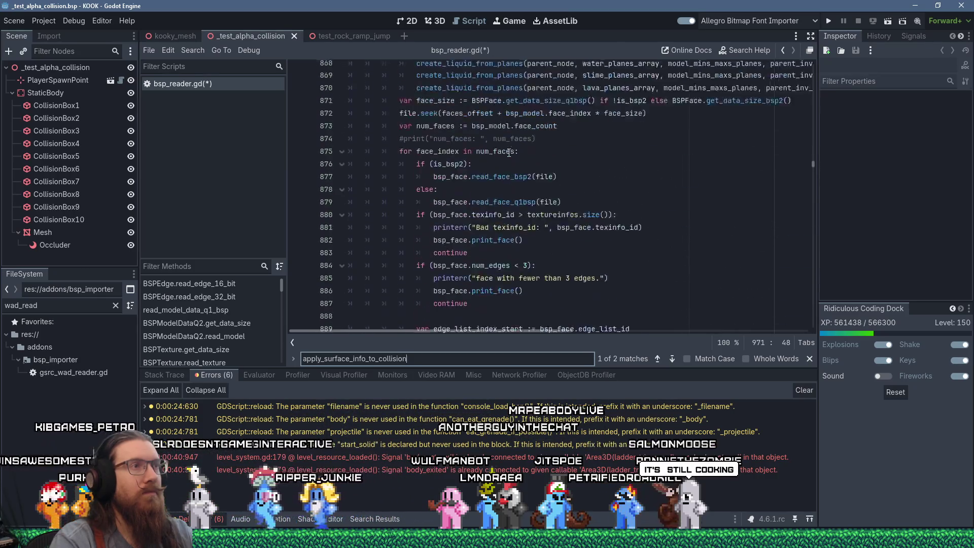
{"action": "scroll", "coordinate": [509, 152], "scroll_direction": "up", "scroll_amount": 13}
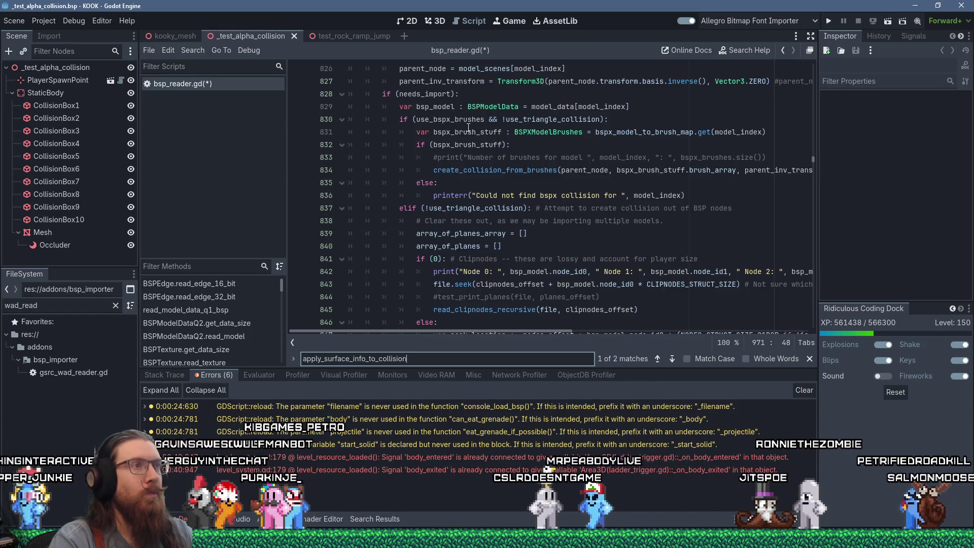
{"action": "scroll", "coordinate": [467, 127], "scroll_direction": "down", "scroll_amount": 11}
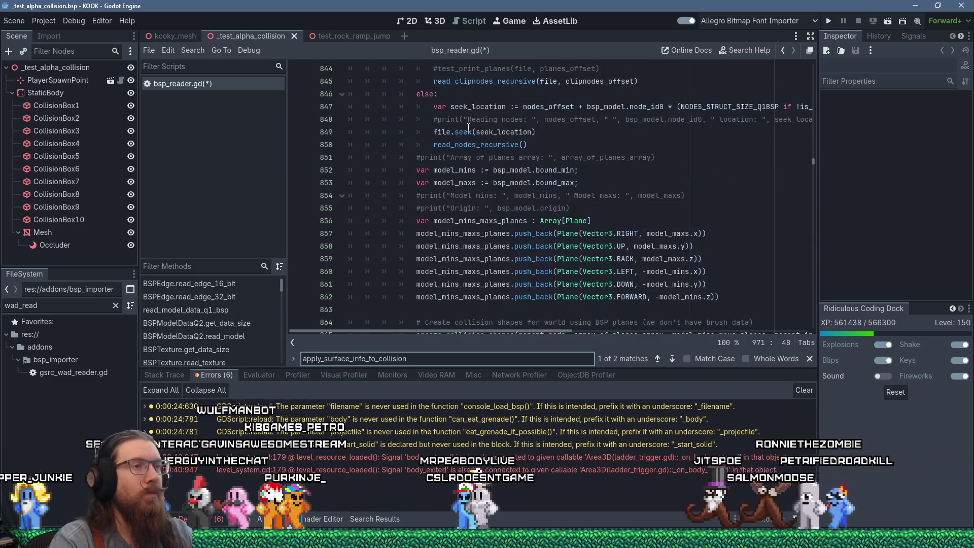
{"action": "scroll", "coordinate": [467, 127], "scroll_direction": "down", "scroll_amount": 13}
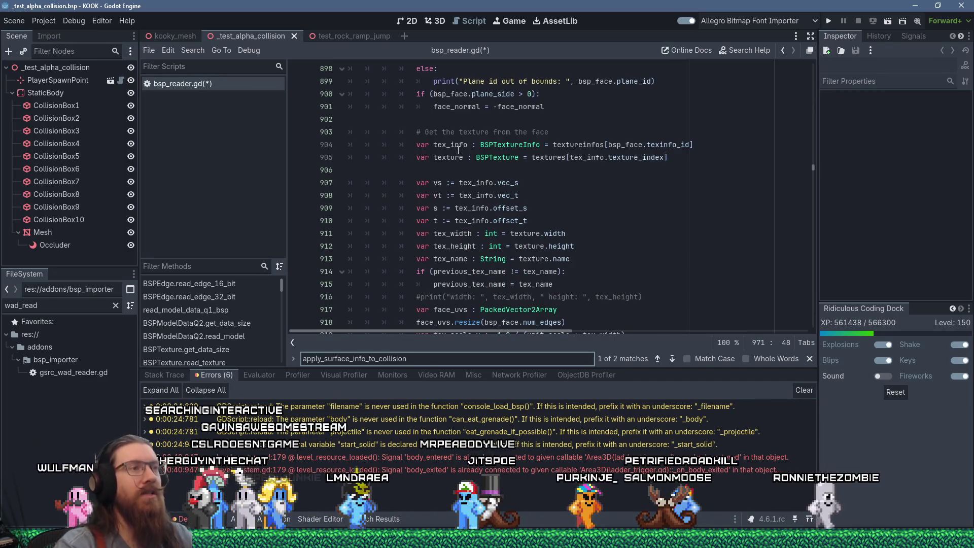
{"action": "scroll", "coordinate": [483, 154], "scroll_direction": "up", "scroll_amount": 10}
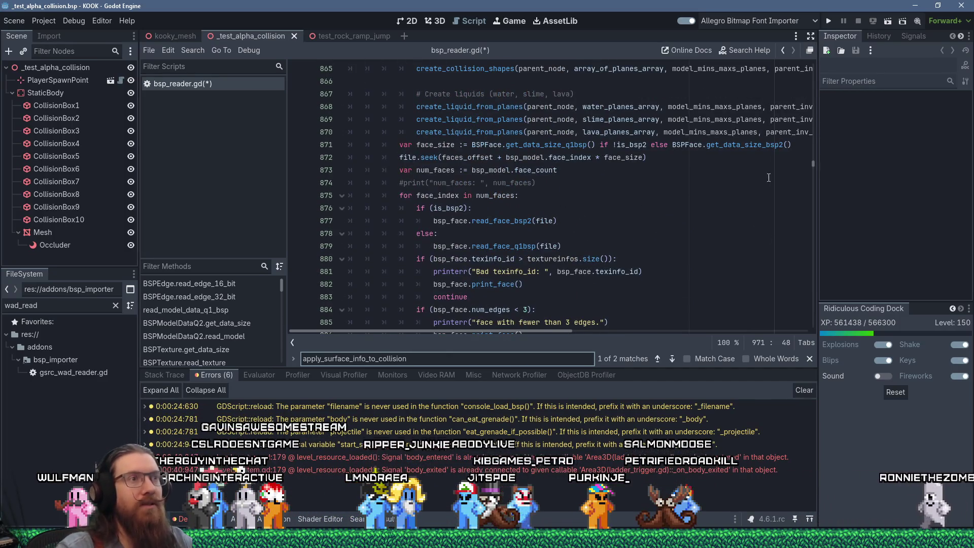
{"action": "left_click_drag", "start_coordinate": [813, 163], "coordinate": [803, 67]}
Step: Search bsp_reader.gd for 'skip' and look around the first match
{"action": "left_click", "coordinate": [745, 84]}
{"action": "key", "text": "ctrl+f"}
{"action": "type", "text": "skip"}
{"action": "key", "text": "Return"}
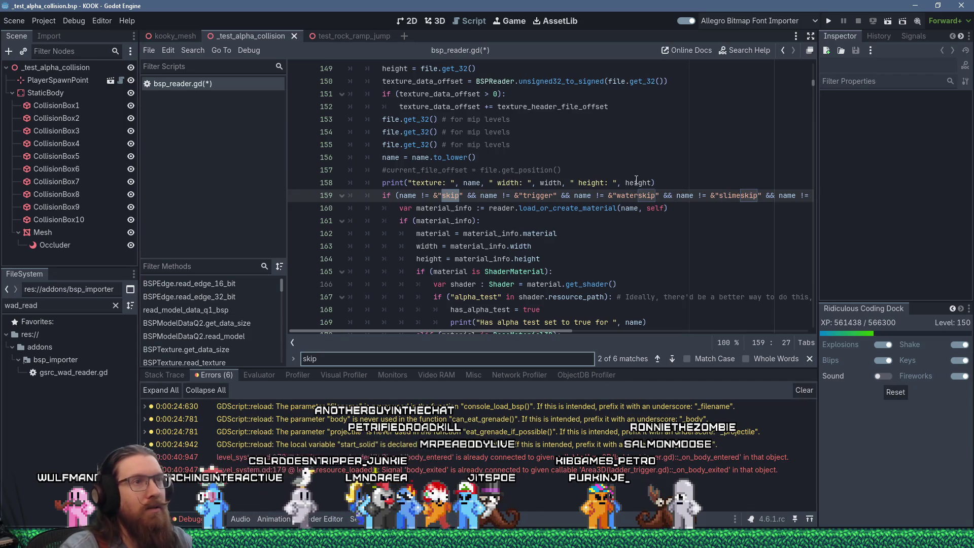
{"action": "scroll", "coordinate": [588, 224], "scroll_direction": "down", "scroll_amount": 2}
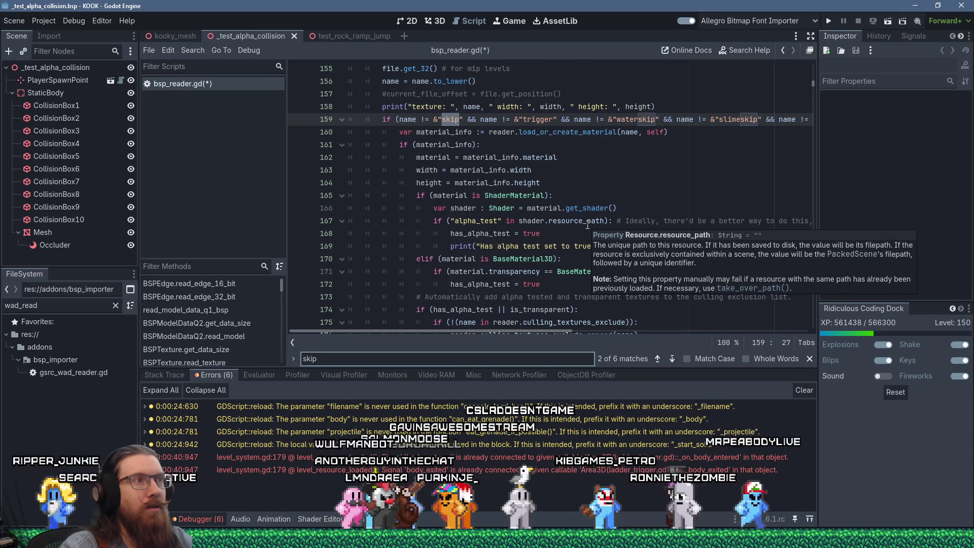
{"action": "scroll", "coordinate": [495, 214], "scroll_direction": "down", "scroll_amount": 3}
{"action": "scroll", "coordinate": [495, 214], "scroll_direction": "up", "scroll_amount": 3}
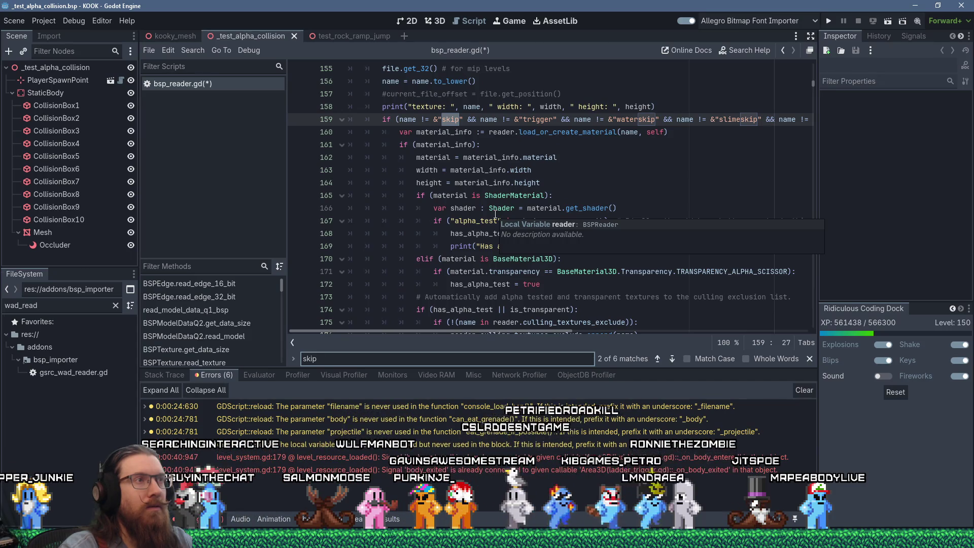
{"action": "scroll", "coordinate": [495, 214], "scroll_direction": "up", "scroll_amount": 3}
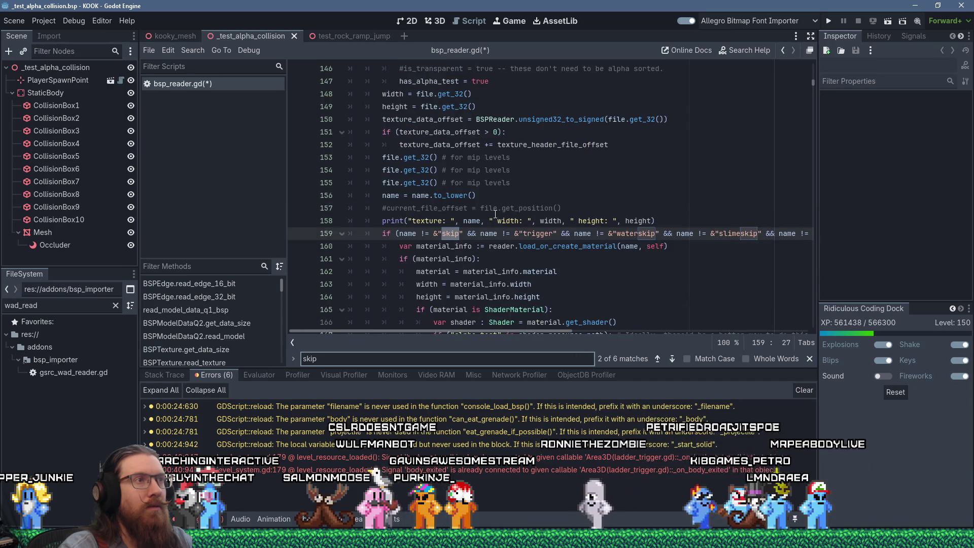
{"action": "scroll", "coordinate": [501, 214], "scroll_direction": "up", "scroll_amount": 4}
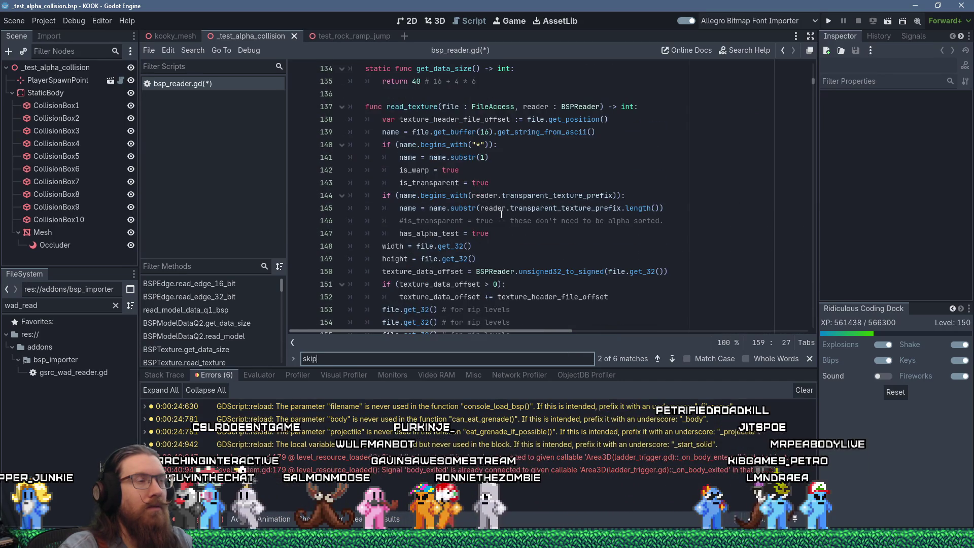
{"action": "scroll", "coordinate": [501, 214], "scroll_direction": "down", "scroll_amount": 6}
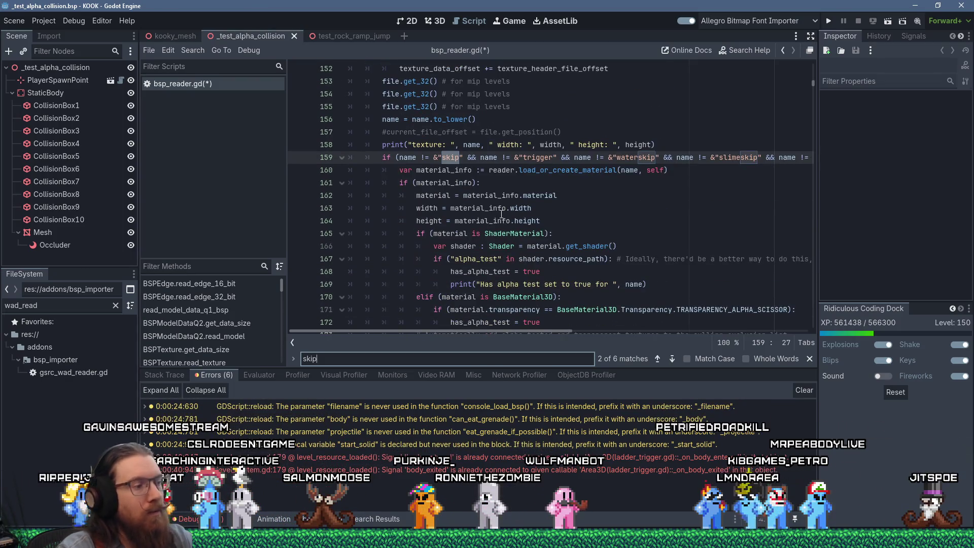
Step: Step through the skip matches back to line 159's skip, waterskip and slimeskip texture checks
{"action": "key", "text": "Return"}
{"action": "key", "text": "Return"}
{"action": "key", "text": "Return"}
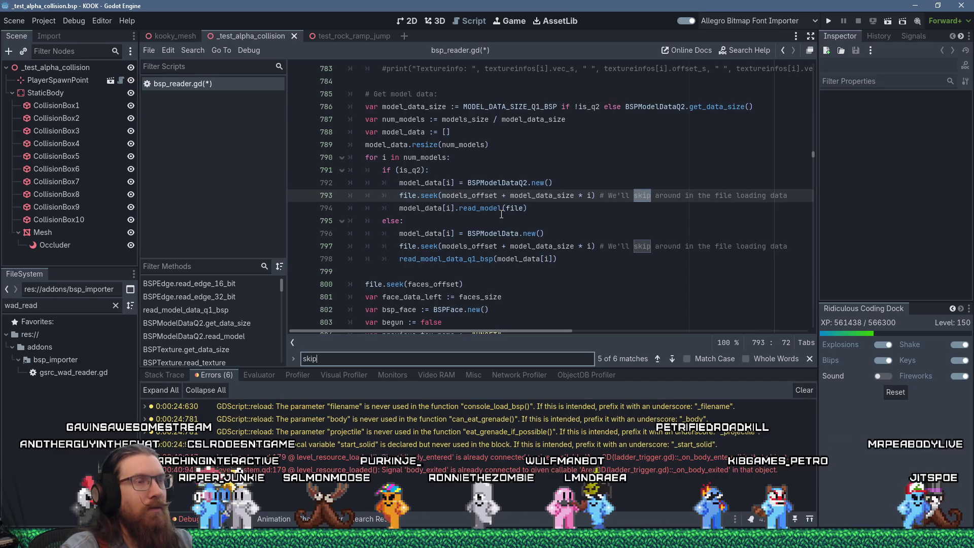
{"action": "key", "text": "Return"}
{"action": "key", "text": "Return"}
{"action": "key", "text": "Return"}
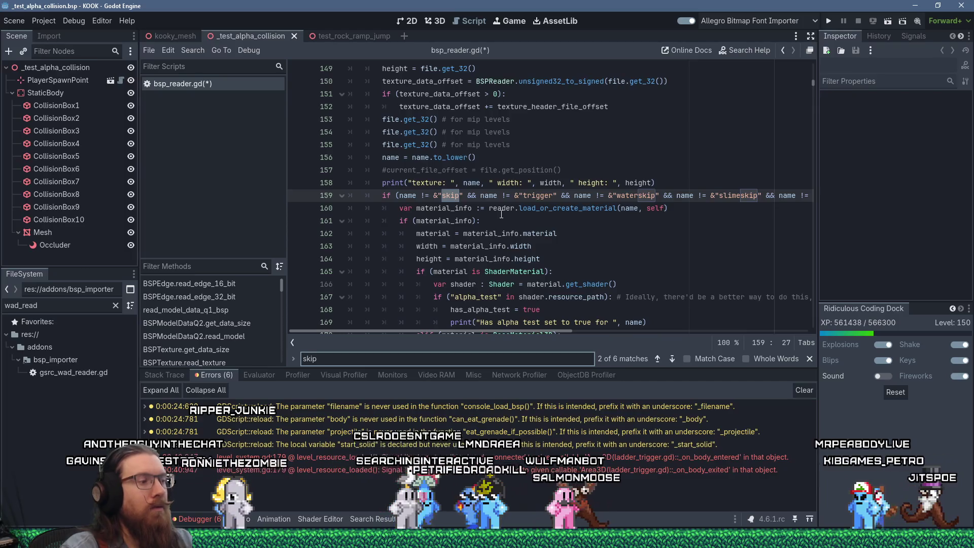
{"action": "key", "text": "shift+Return"}
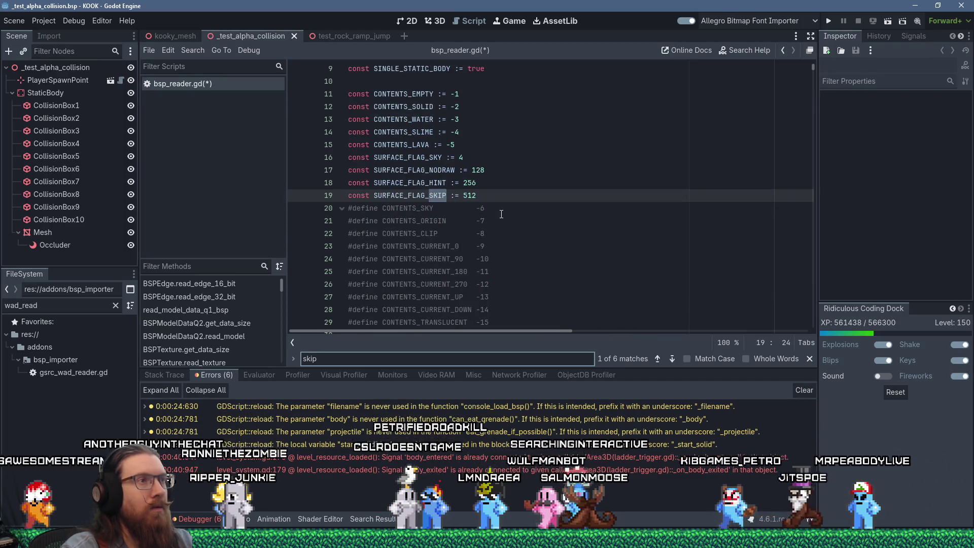
{"action": "left_click", "coordinate": [513, 200]}
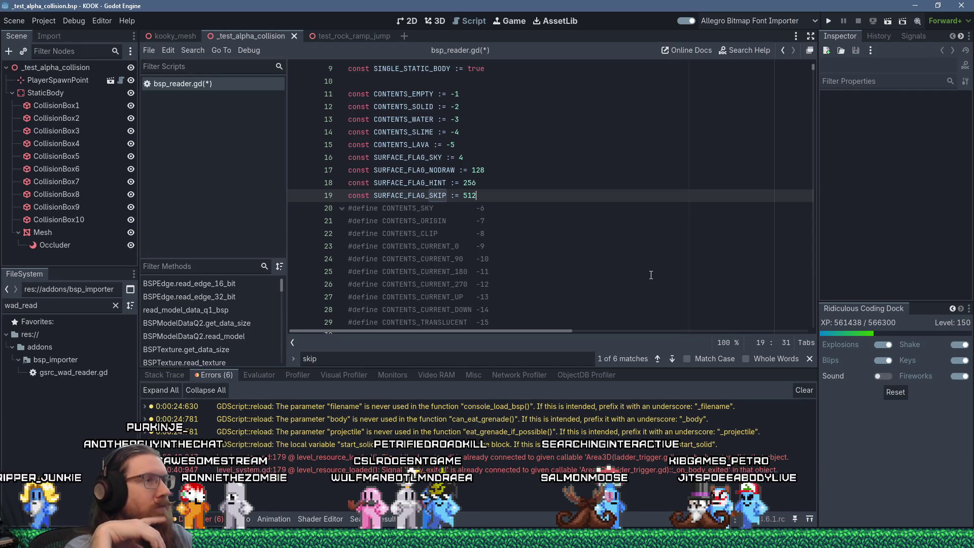
{"action": "scroll", "coordinate": [649, 254], "scroll_direction": "down", "scroll_amount": 5}
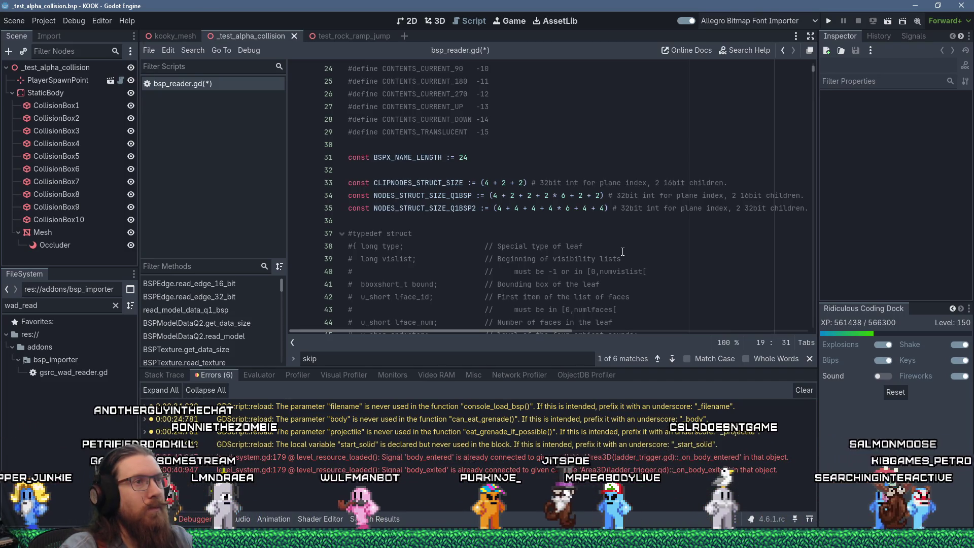
{"action": "scroll", "coordinate": [622, 251], "scroll_direction": "down", "scroll_amount": 3}
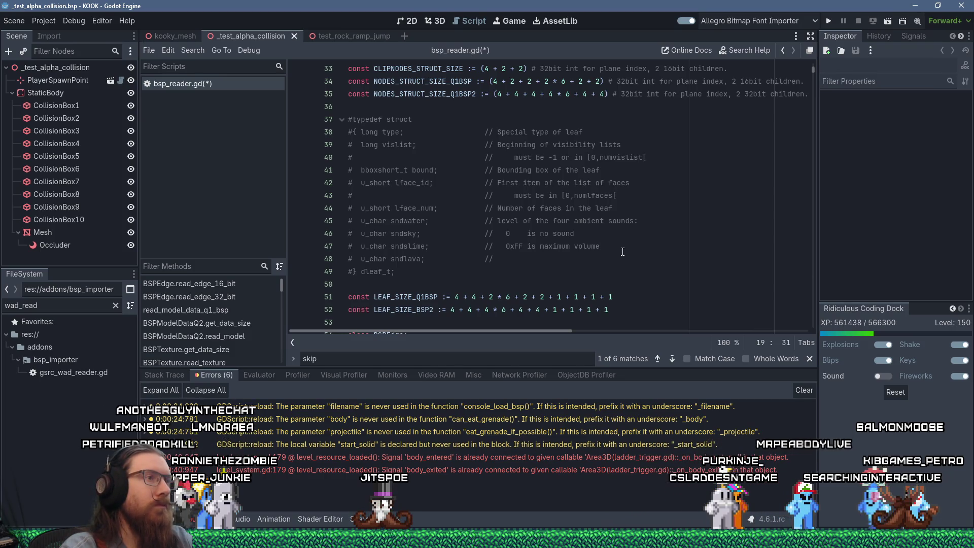
{"action": "scroll", "coordinate": [622, 252], "scroll_direction": "down", "scroll_amount": 1}
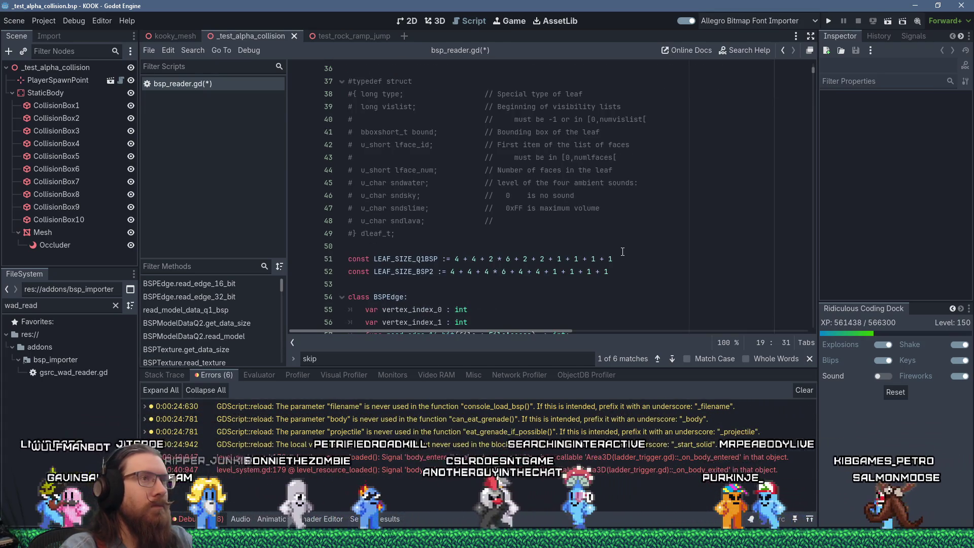
{"action": "scroll", "coordinate": [622, 251], "scroll_direction": "down", "scroll_amount": 1}
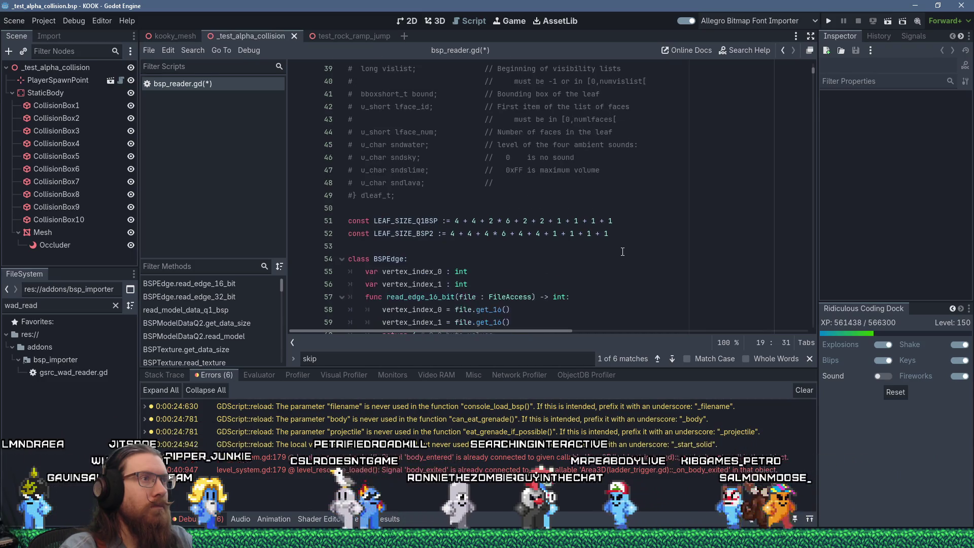
{"action": "scroll", "coordinate": [622, 251], "scroll_direction": "down", "scroll_amount": 14}
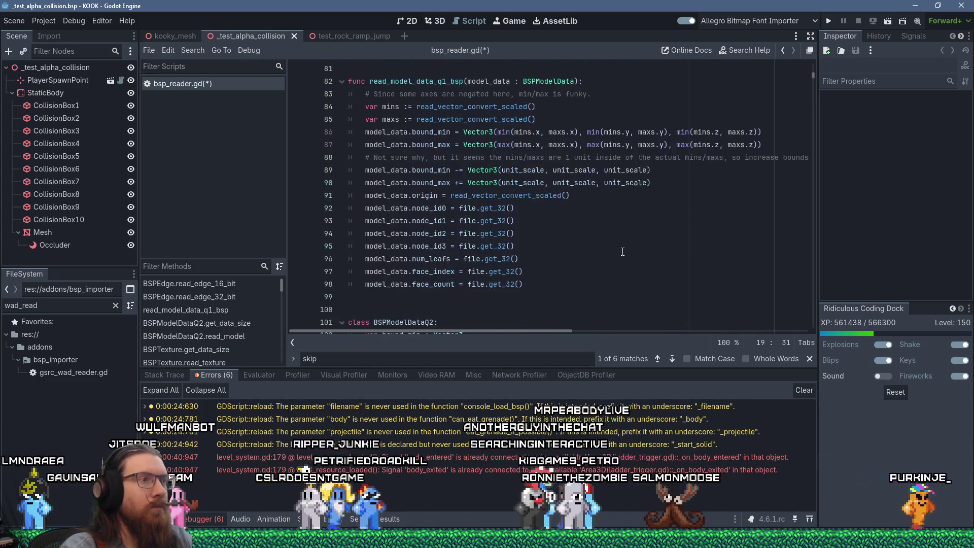
{"action": "scroll", "coordinate": [622, 251], "scroll_direction": "down", "scroll_amount": 4}
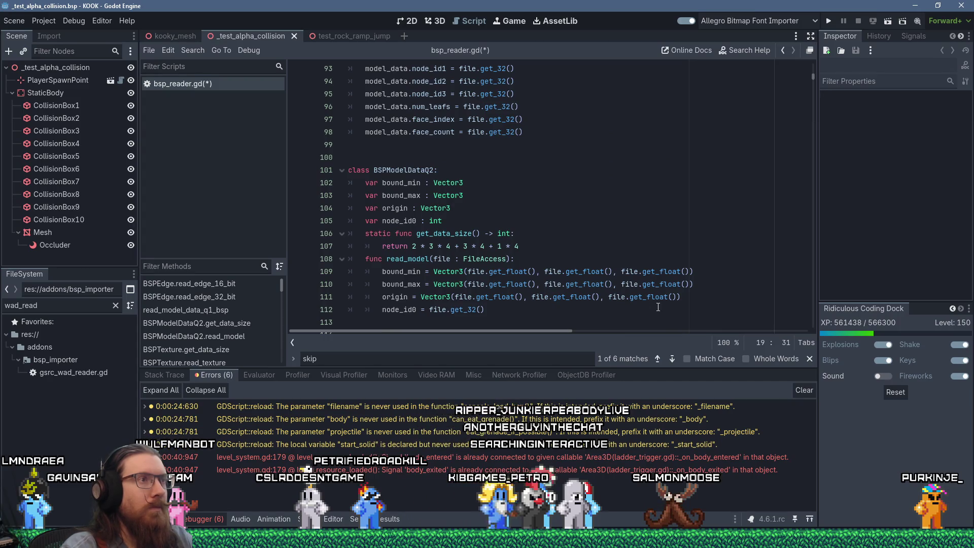
{"action": "mouse_move", "coordinate": [633, 283]}
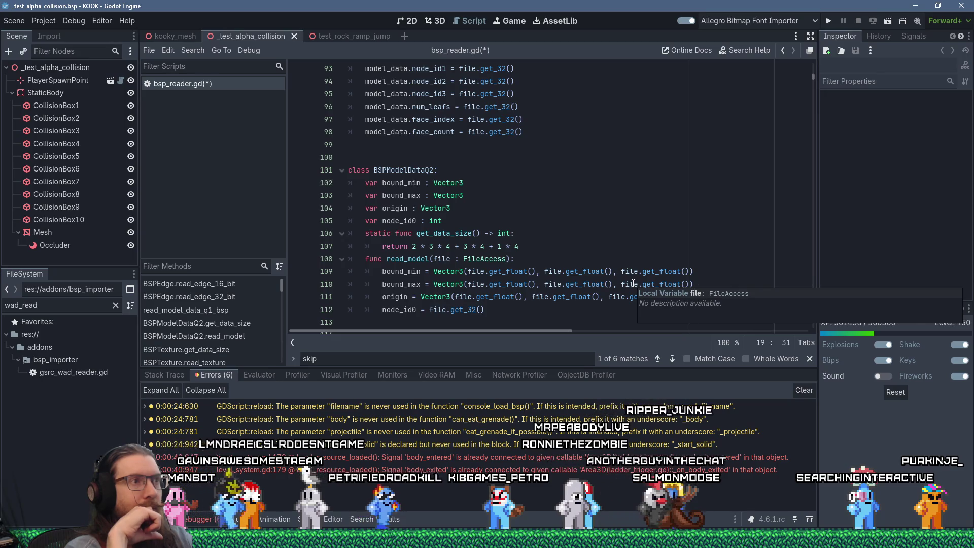
{"action": "scroll", "coordinate": [577, 217], "scroll_direction": "down", "scroll_amount": 1}
{"action": "scroll", "coordinate": [577, 217], "scroll_direction": "down", "scroll_amount": 12}
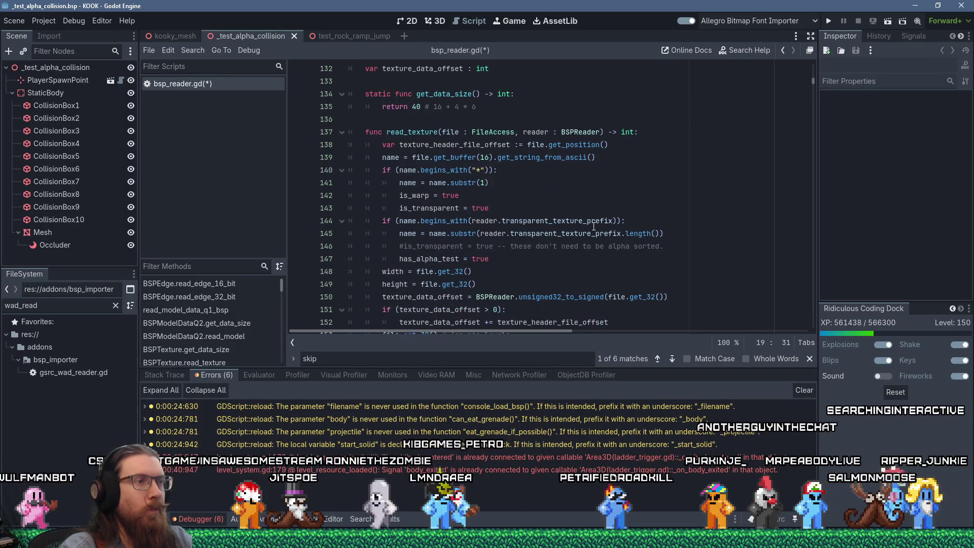
{"action": "mouse_move", "coordinate": [594, 226]}
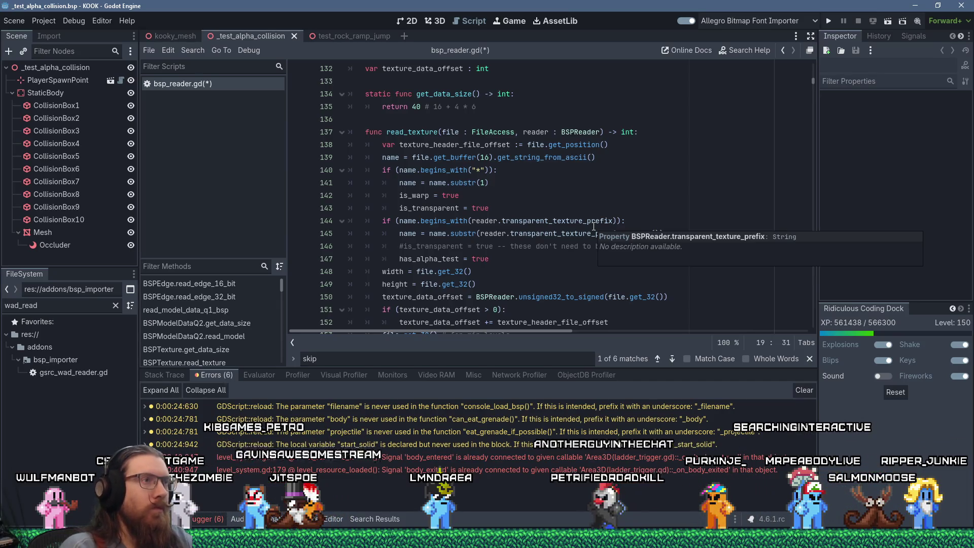
{"action": "scroll", "coordinate": [595, 213], "scroll_direction": "down", "scroll_amount": 4}
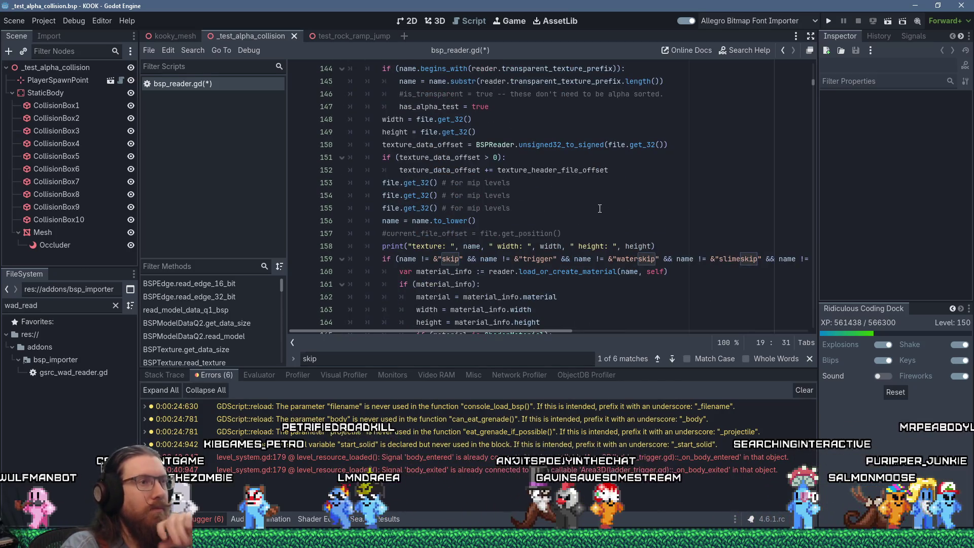
{"action": "scroll", "coordinate": [599, 208], "scroll_direction": "down", "scroll_amount": 2}
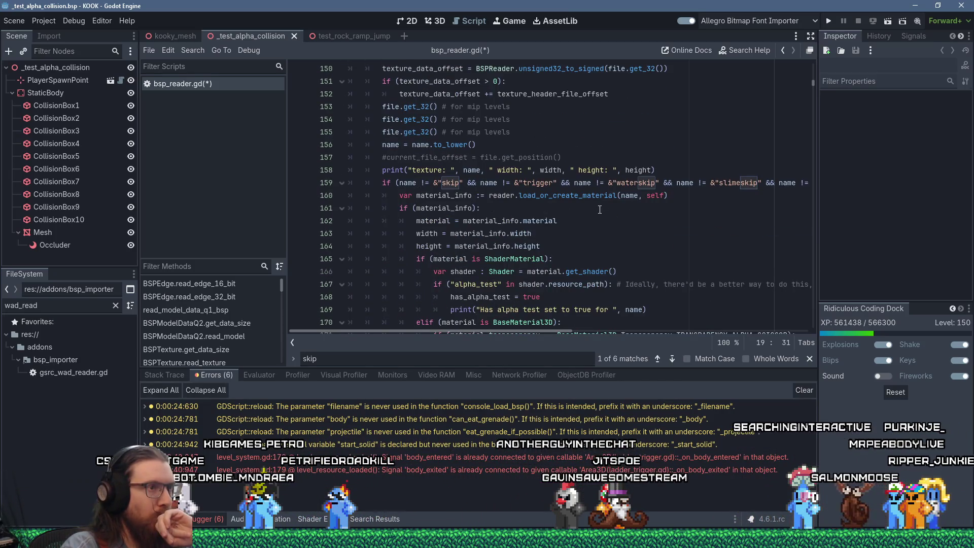
{"action": "scroll", "coordinate": [599, 209], "scroll_direction": "down", "scroll_amount": 4}
{"action": "scroll", "coordinate": [599, 209], "scroll_direction": "up", "scroll_amount": 3}
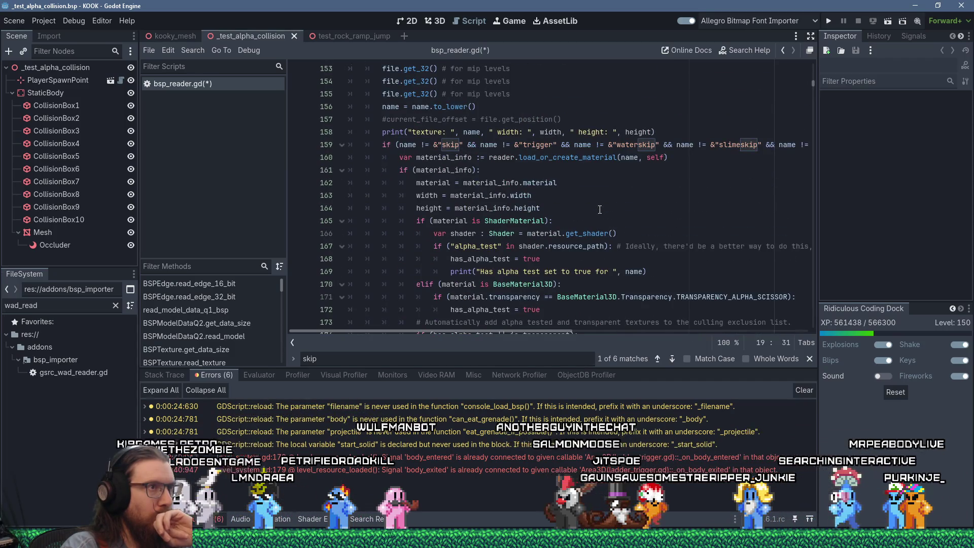
{"action": "scroll", "coordinate": [599, 209], "scroll_direction": "down", "scroll_amount": 2}
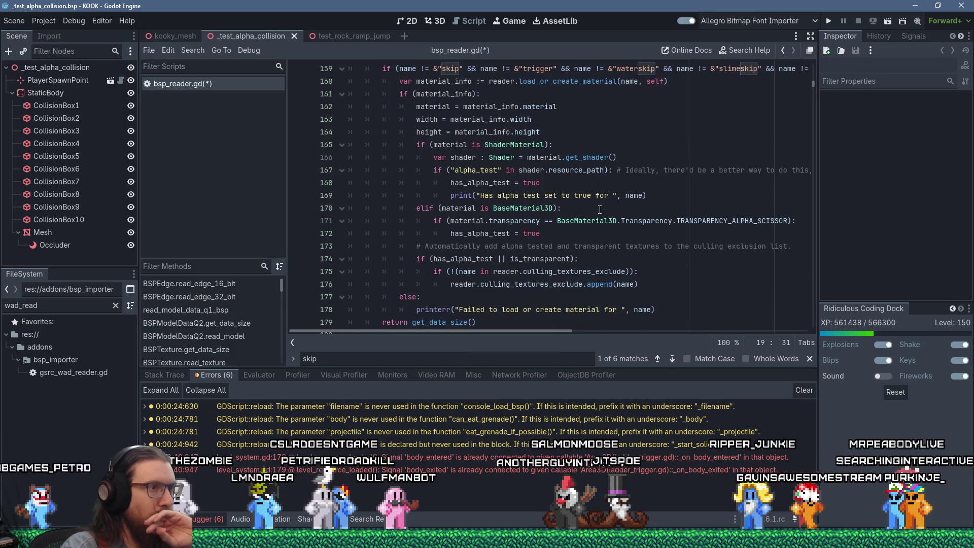
{"action": "scroll", "coordinate": [599, 210], "scroll_direction": "down", "scroll_amount": 3}
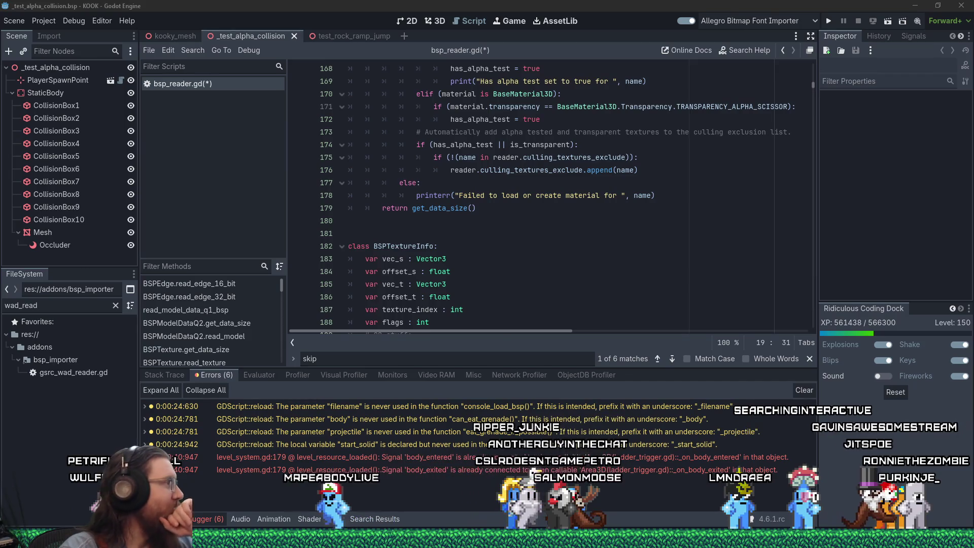
{"action": "key", "text": "alt+Tab"}
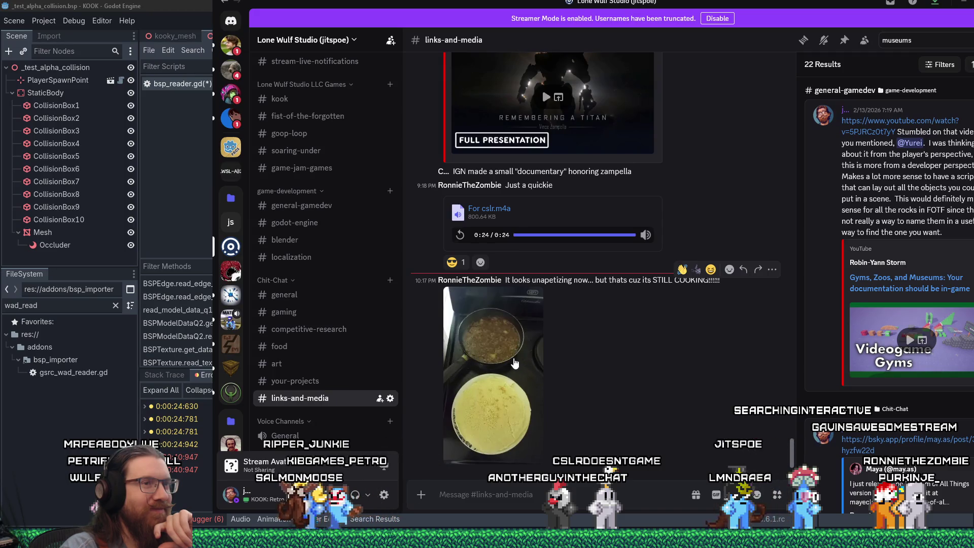
{"action": "left_click", "coordinate": [539, 381]}
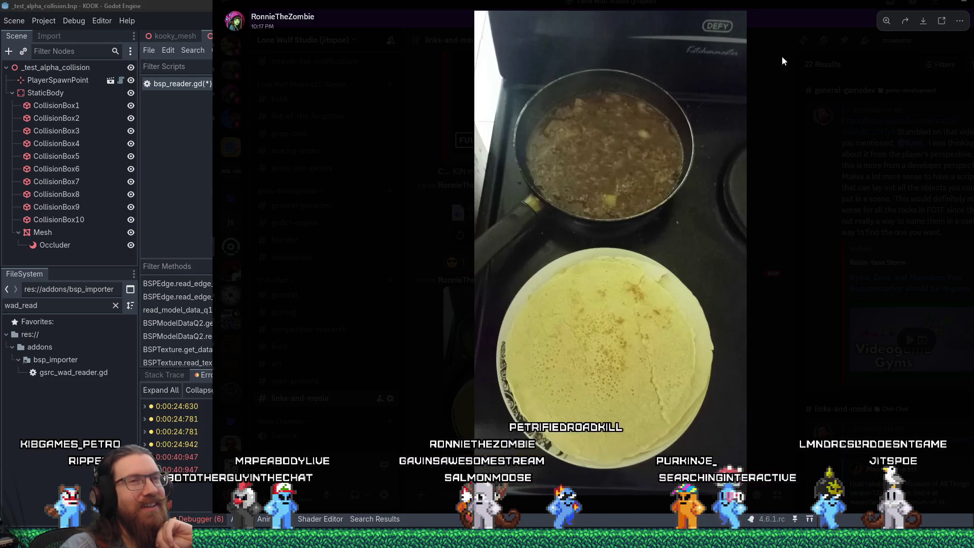
{"action": "left_click", "coordinate": [787, 312]}
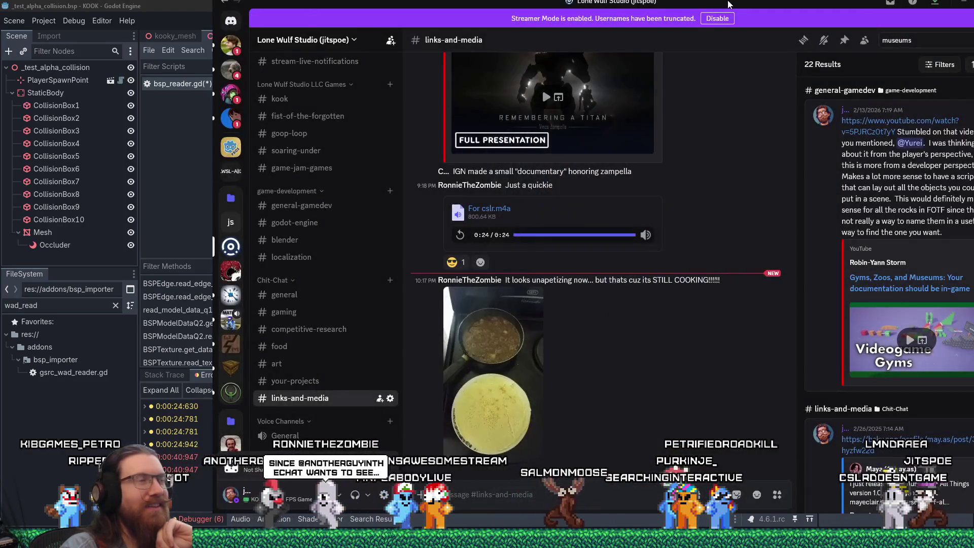
{"action": "key", "text": "alt+Tab"}
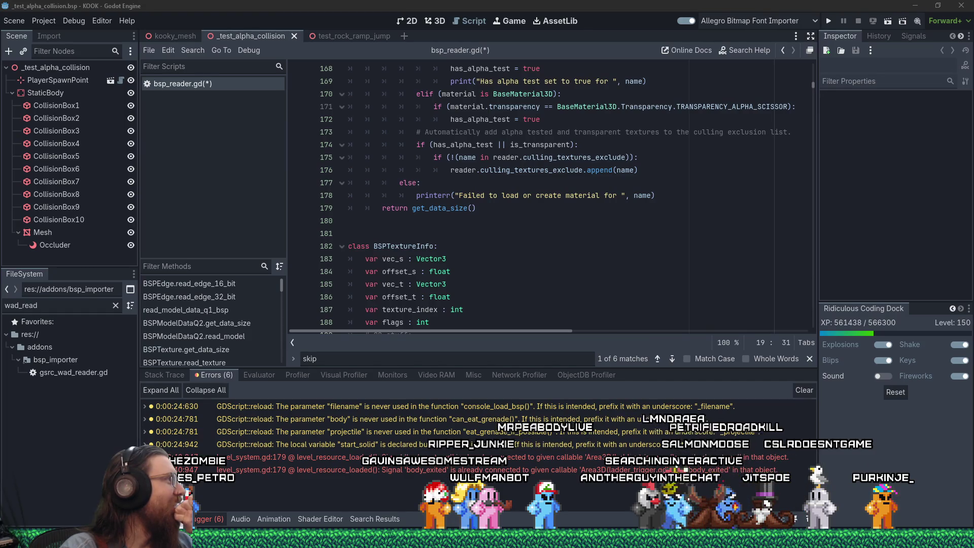
{"action": "key", "text": "alt+Tab"}
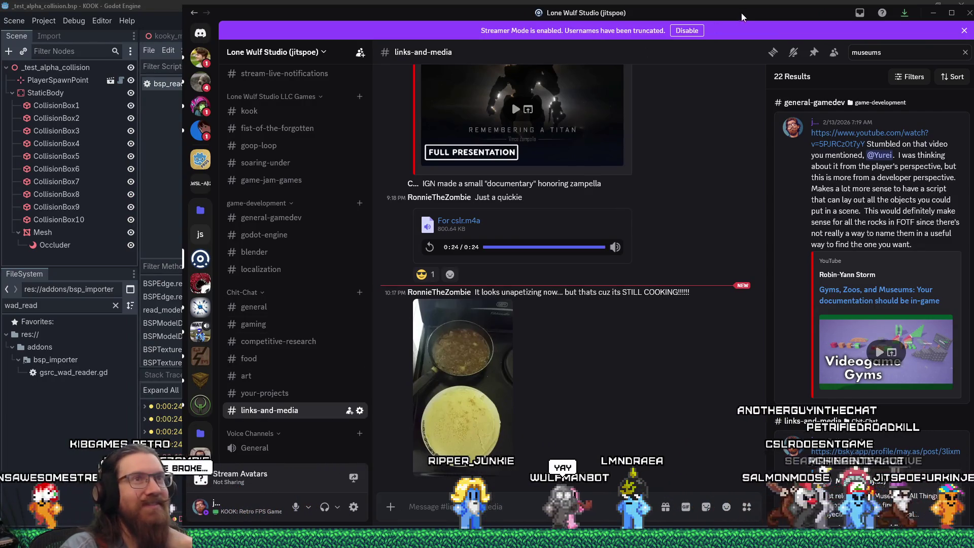
{"action": "key", "text": "alt+Tab"}
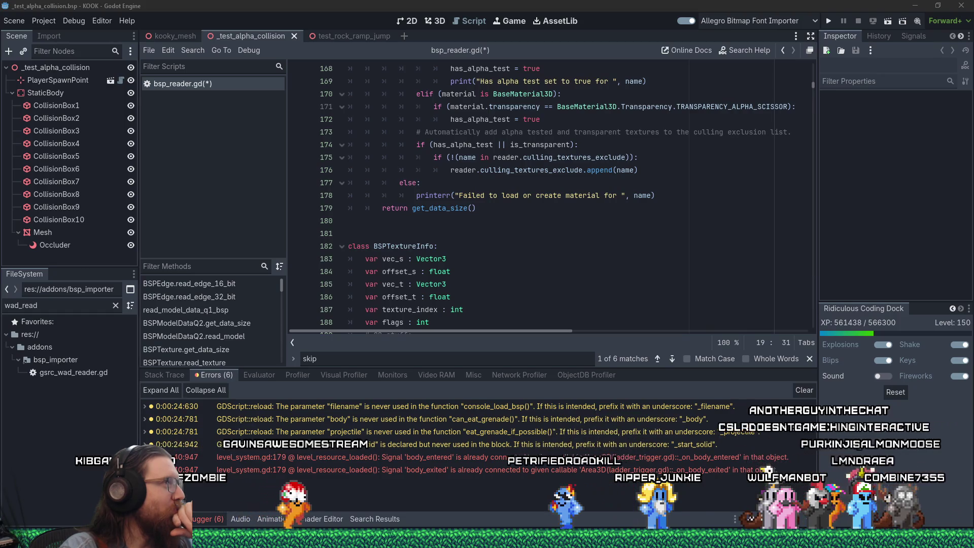
{"action": "left_click", "coordinate": [547, 213]}
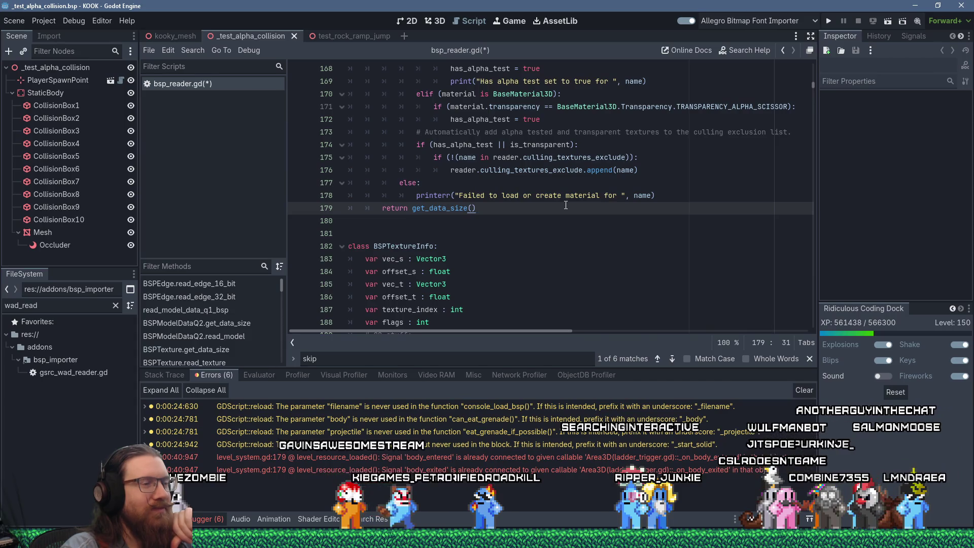
{"action": "scroll", "coordinate": [566, 205], "scroll_direction": "up", "scroll_amount": 2}
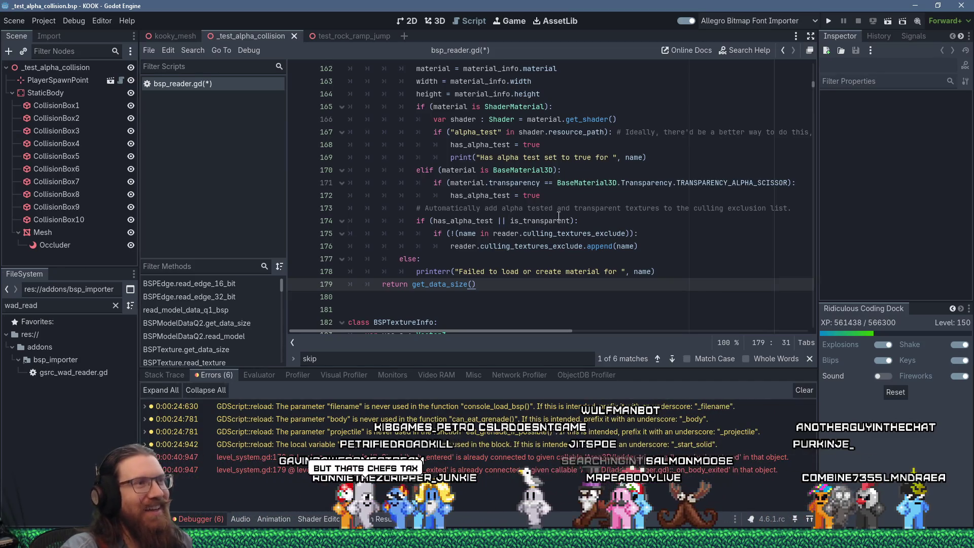
{"action": "scroll", "coordinate": [558, 215], "scroll_direction": "up", "scroll_amount": 3}
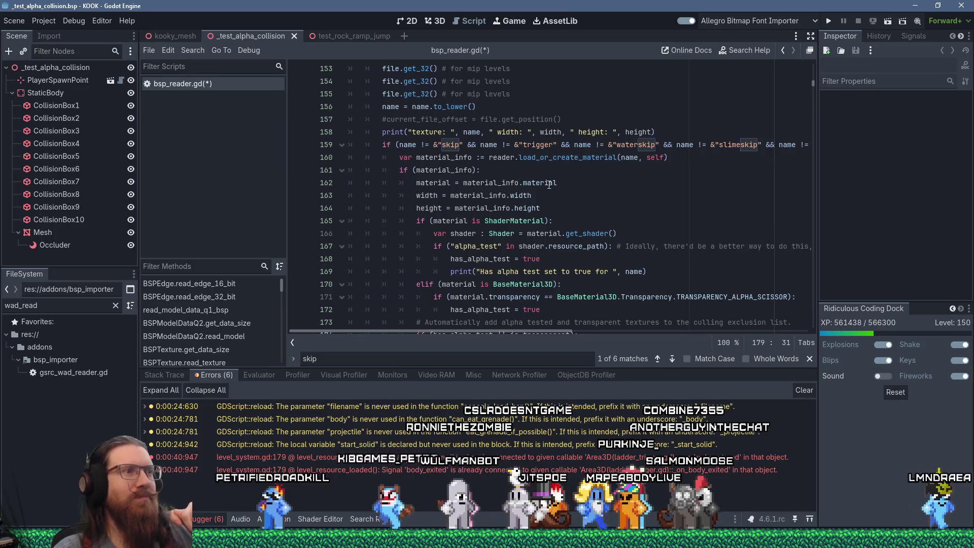
{"action": "mouse_move", "coordinate": [549, 184]}
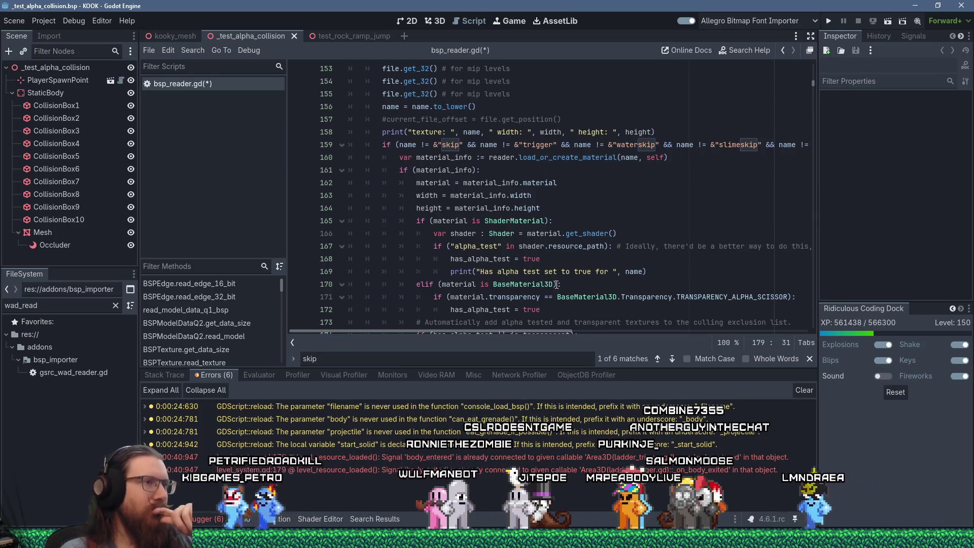
{"action": "scroll", "coordinate": [570, 240], "scroll_direction": "down", "scroll_amount": 2}
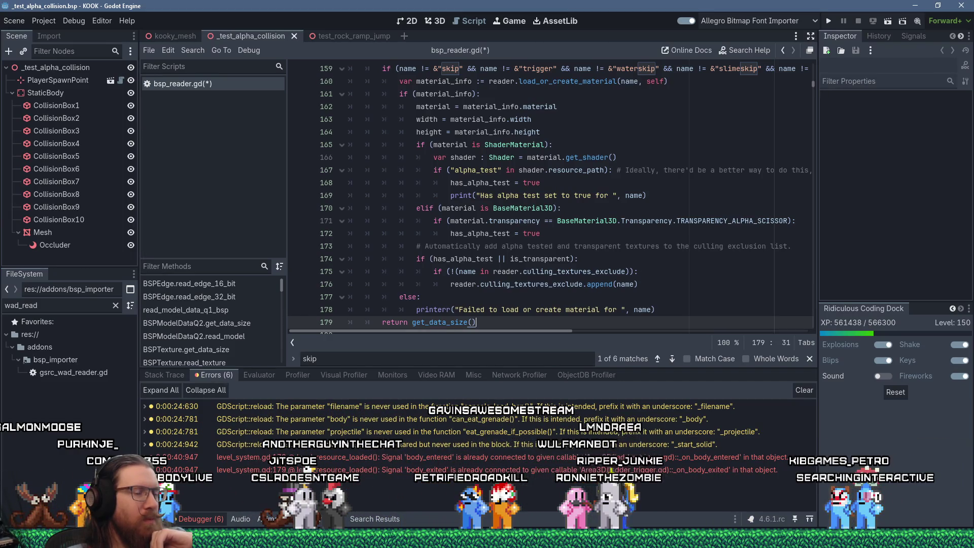
{"action": "mouse_move", "coordinate": [556, 539]}
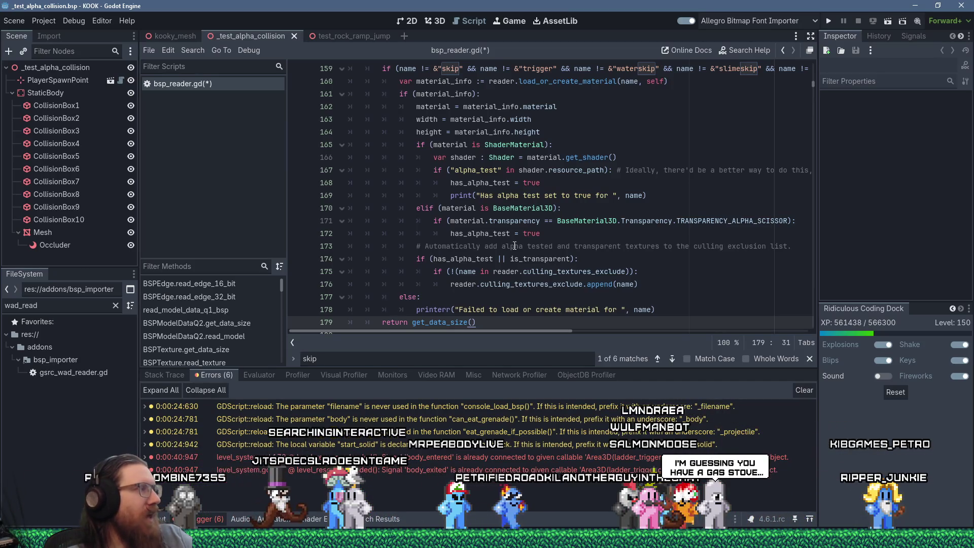
{"action": "scroll", "coordinate": [557, 224], "scroll_direction": "down", "scroll_amount": 1}
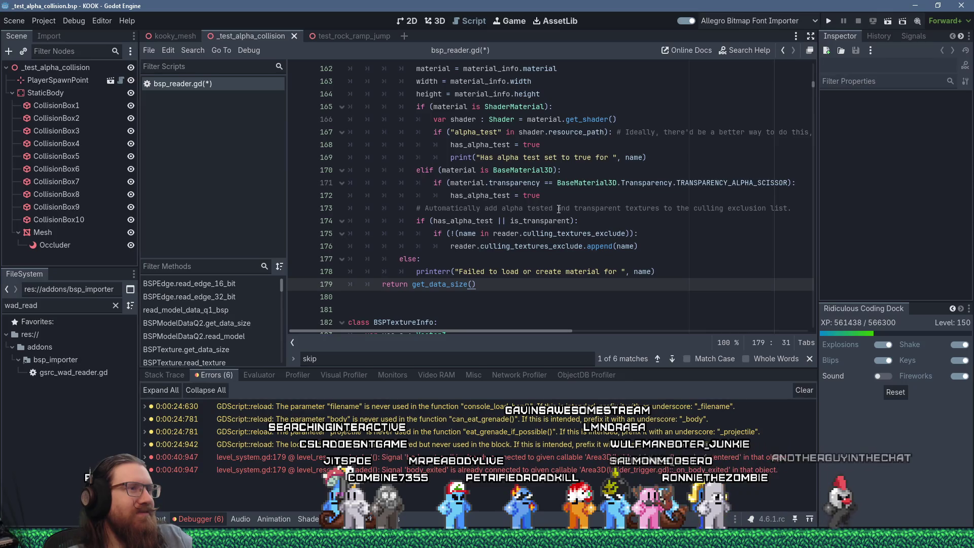
{"action": "scroll", "coordinate": [558, 209], "scroll_direction": "up", "scroll_amount": 2}
{"action": "scroll", "coordinate": [559, 209], "scroll_direction": "up", "scroll_amount": 3}
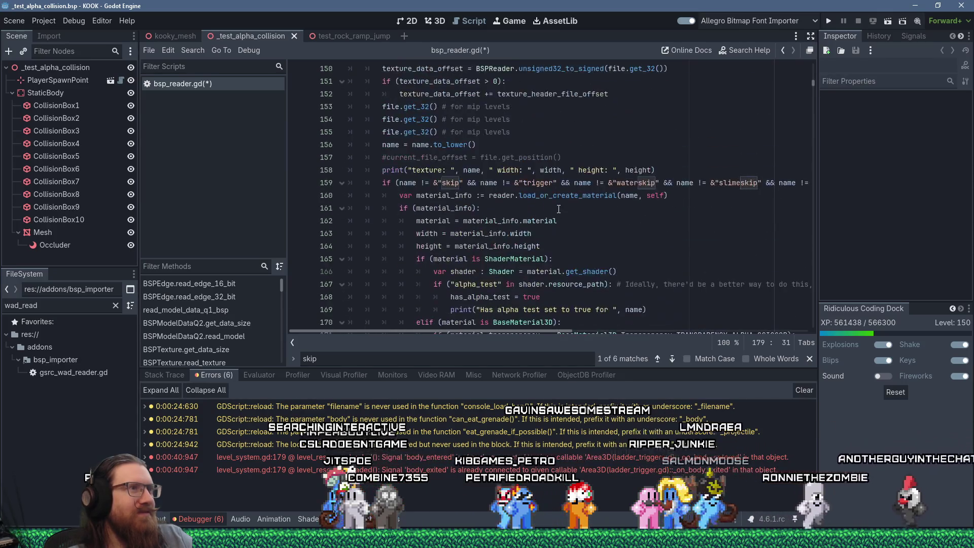
{"action": "scroll", "coordinate": [563, 223], "scroll_direction": "down", "scroll_amount": 4}
{"action": "scroll", "coordinate": [567, 232], "scroll_direction": "down", "scroll_amount": 2}
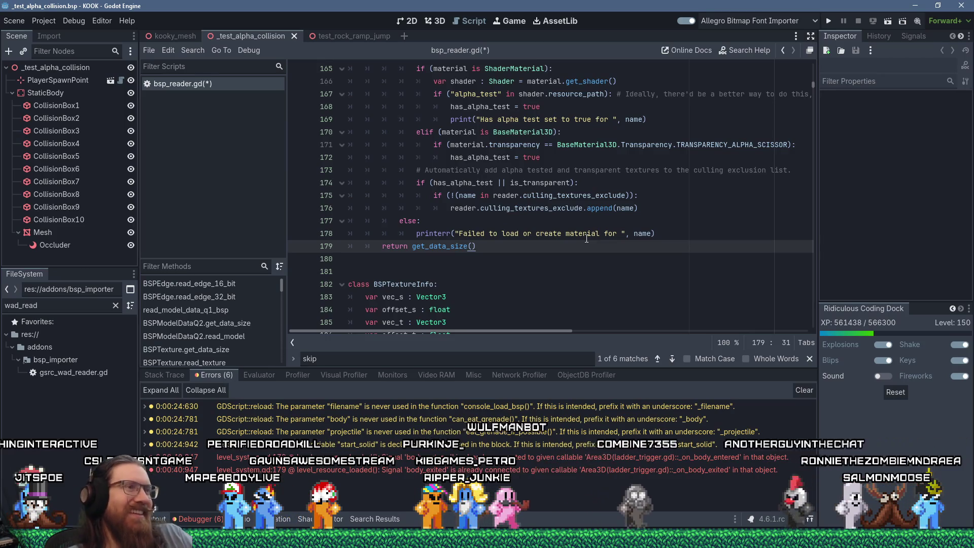
{"action": "scroll", "coordinate": [542, 241], "scroll_direction": "up", "scroll_amount": 2}
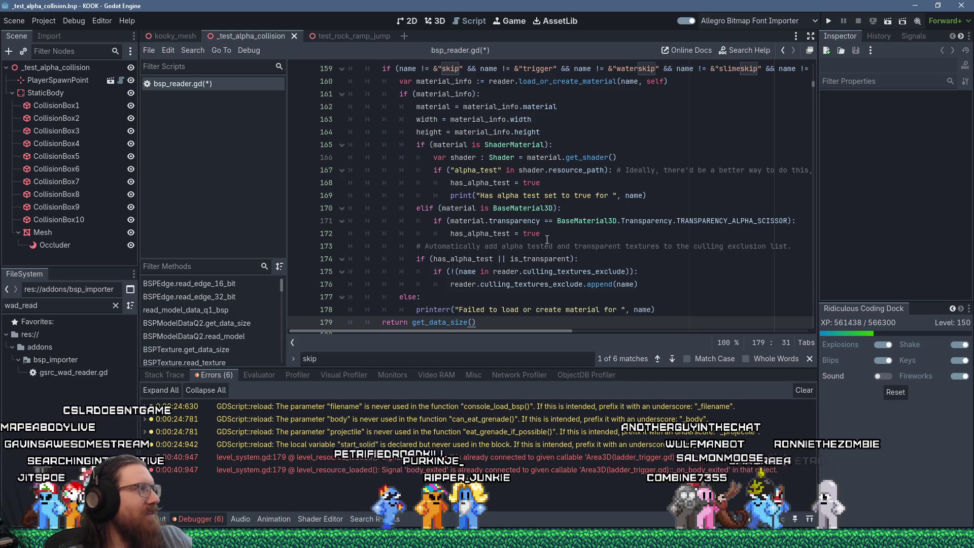
{"action": "scroll", "coordinate": [547, 238], "scroll_direction": "down", "scroll_amount": 1}
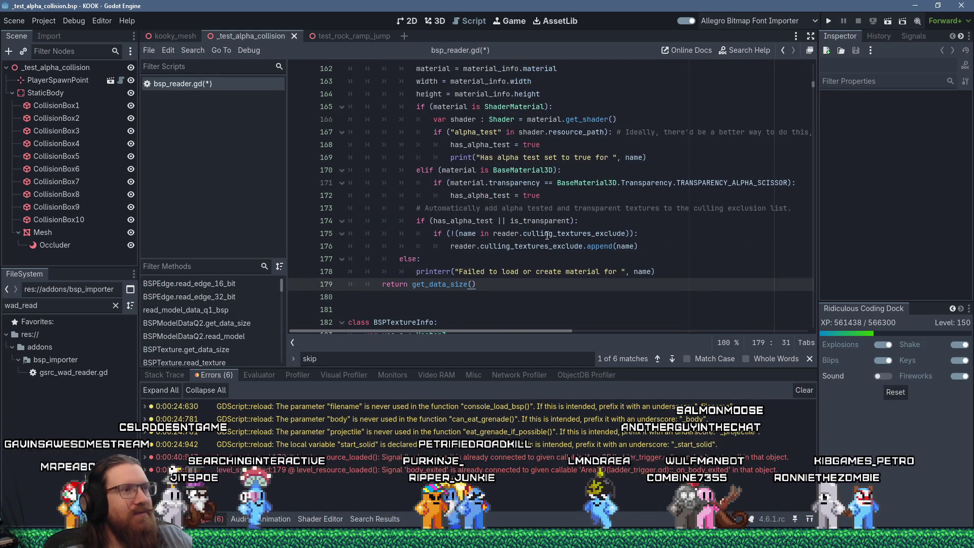
{"action": "mouse_move", "coordinate": [546, 236]}
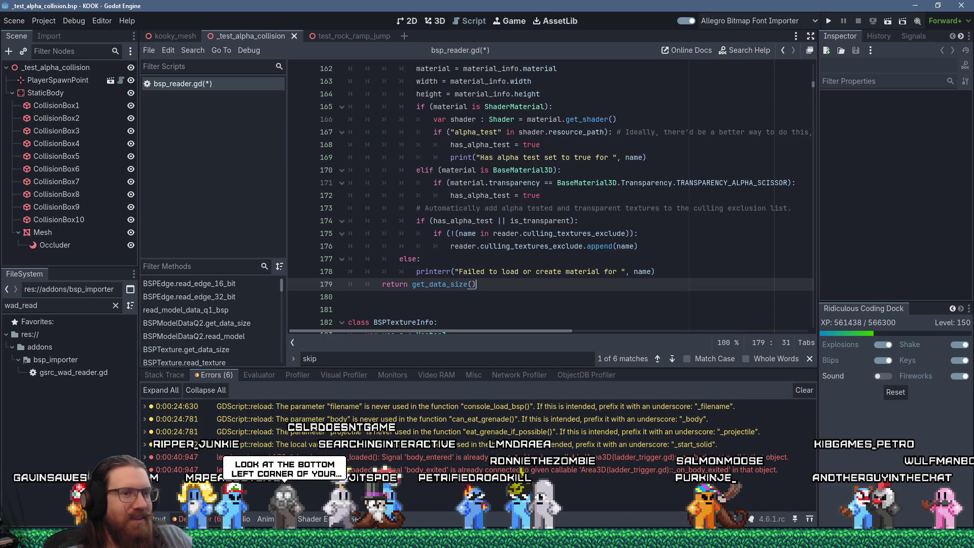
{"action": "key", "text": "alt+Tab"}
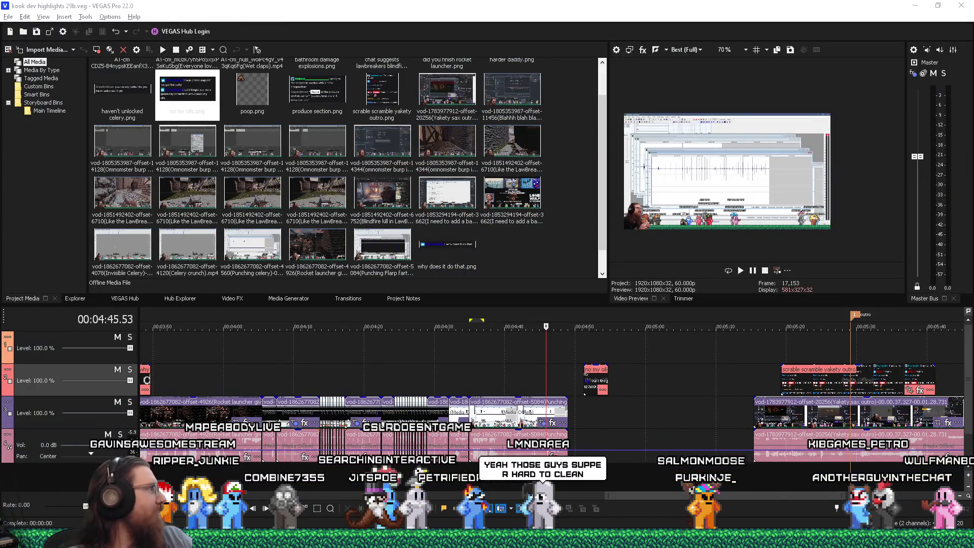
{"action": "mouse_move", "coordinate": [732, 538]}
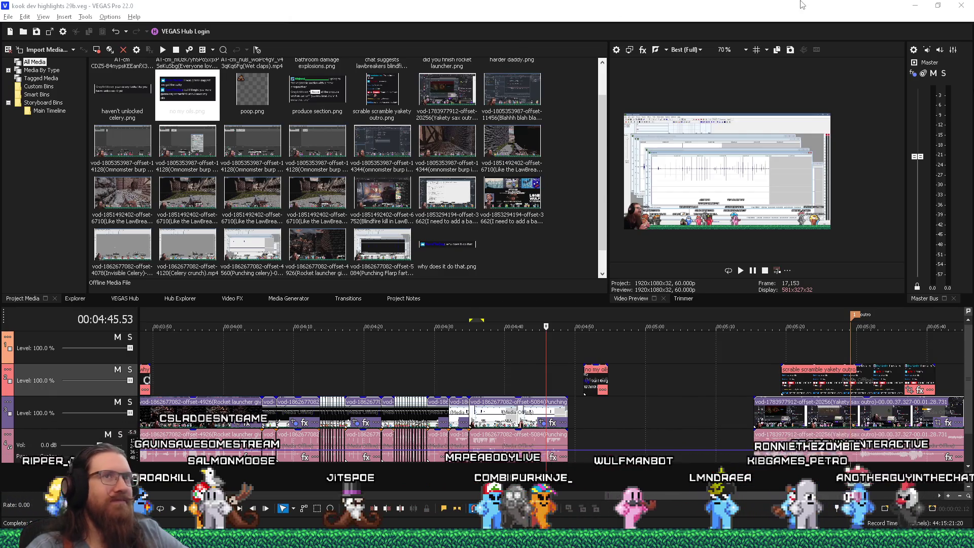
{"action": "key", "text": "alt+Tab"}
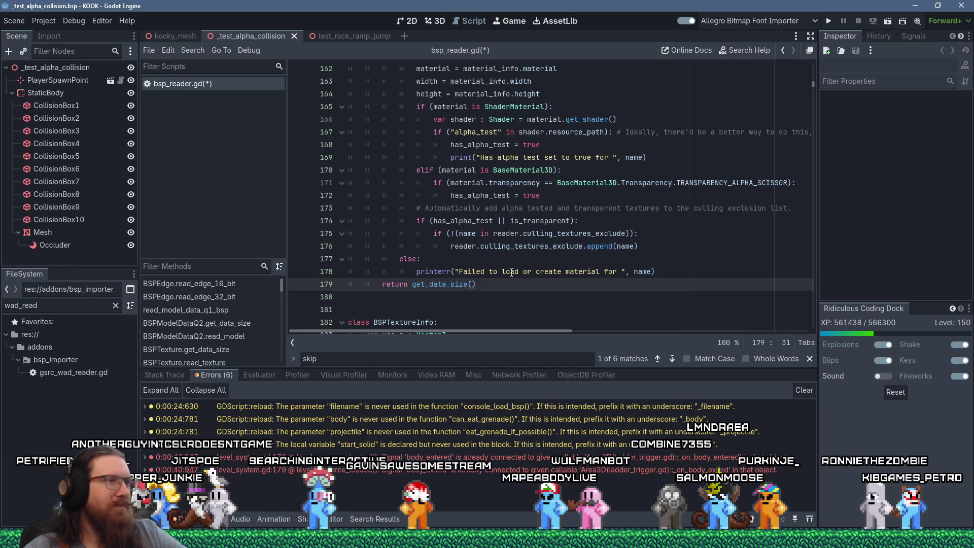
{"action": "scroll", "coordinate": [535, 285], "scroll_direction": "up", "scroll_amount": 4}
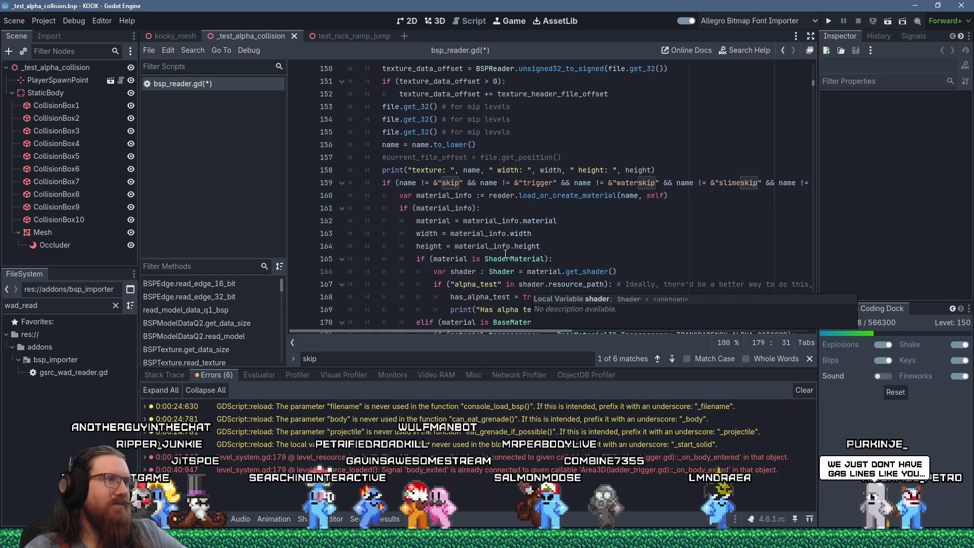
{"action": "scroll", "coordinate": [528, 288], "scroll_direction": "down", "scroll_amount": 4}
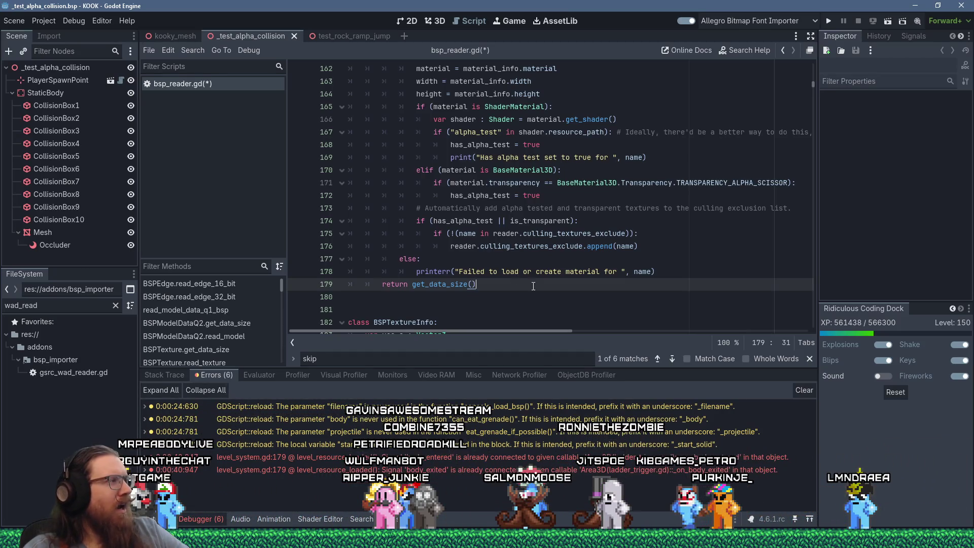
{"action": "scroll", "coordinate": [532, 285], "scroll_direction": "up", "scroll_amount": 2}
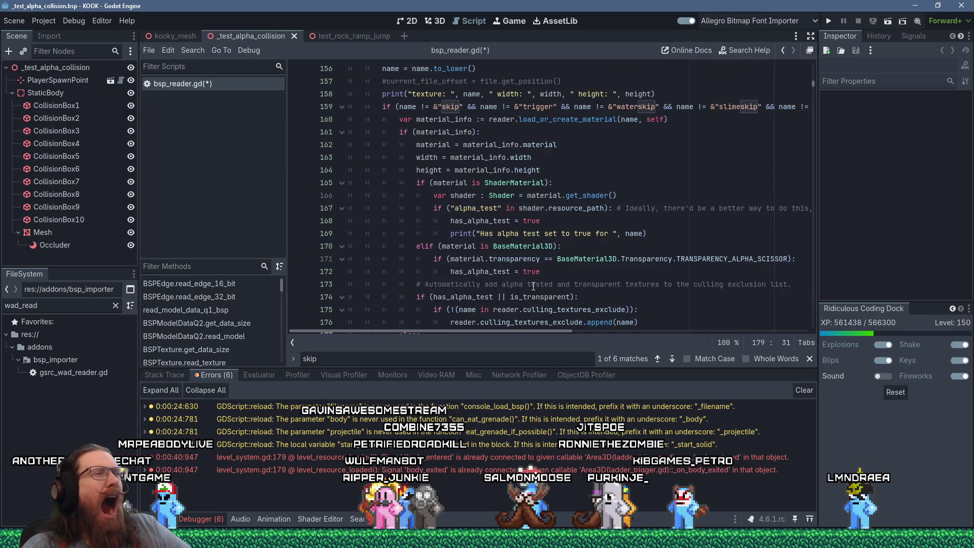
{"action": "scroll", "coordinate": [533, 284], "scroll_direction": "down", "scroll_amount": 4}
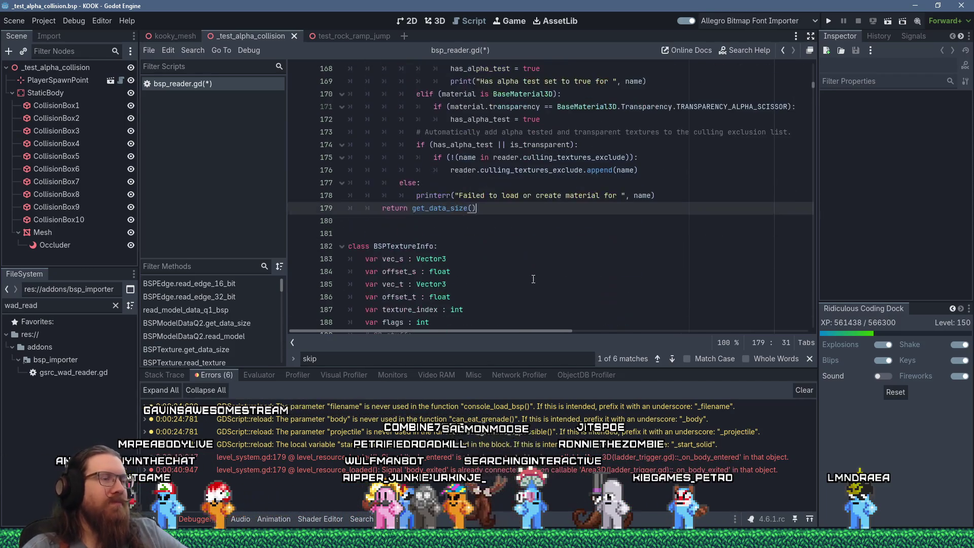
{"action": "key", "text": "ctrl+s"}
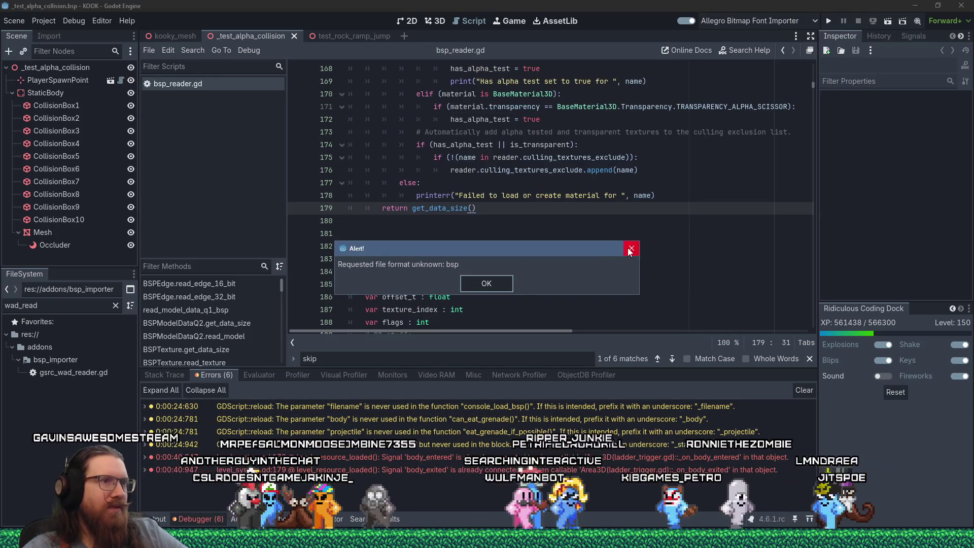
Step: Close the 'Requested file format unknown: bsp' alert
{"action": "left_click", "coordinate": [631, 248]}
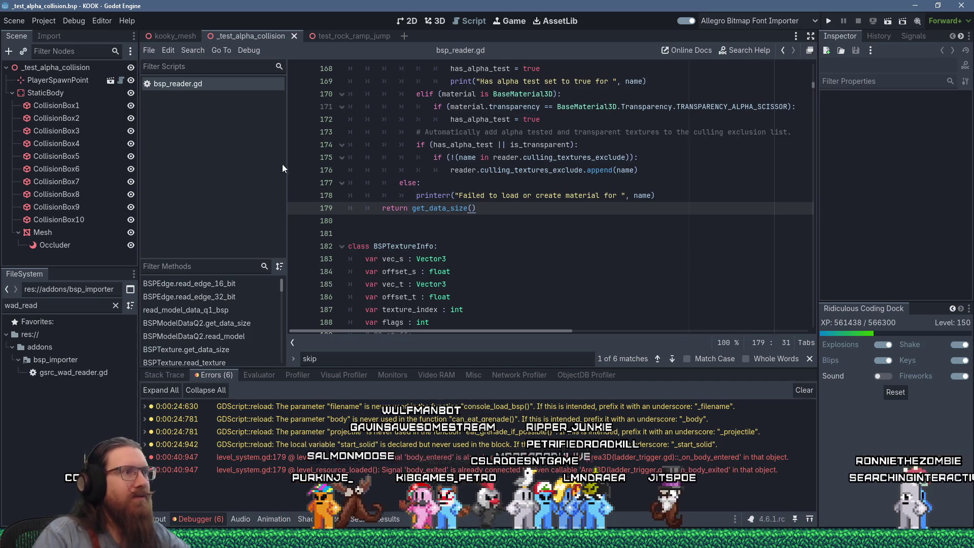
{"action": "key", "text": "Down"}
{"action": "scroll", "coordinate": [450, 248], "scroll_direction": "up", "scroll_amount": 7}
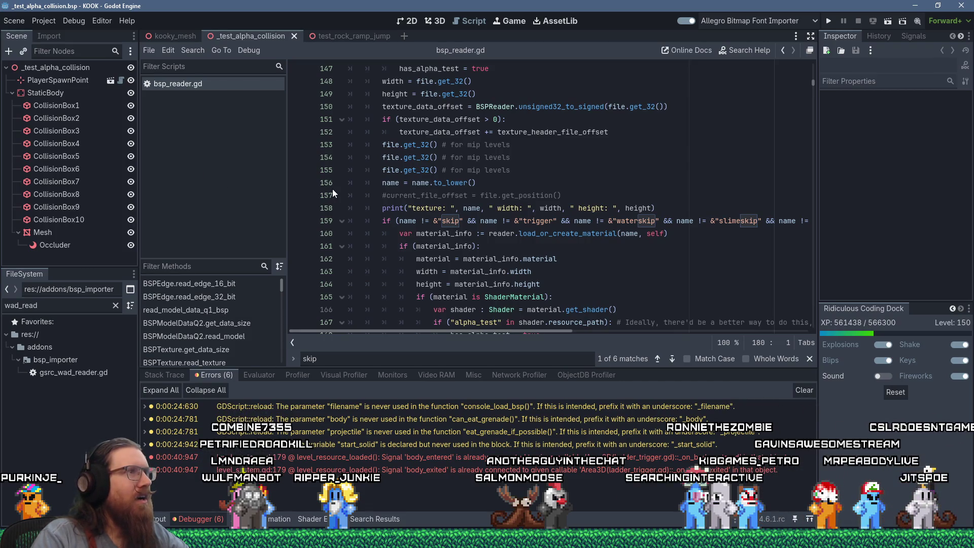
{"action": "scroll", "coordinate": [333, 189], "scroll_direction": "down", "scroll_amount": 6}
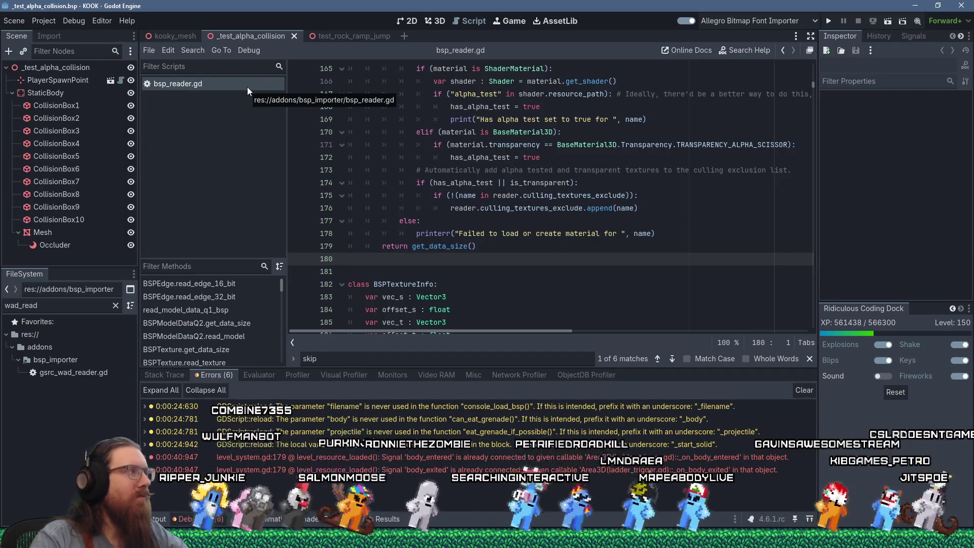
{"action": "mouse_move", "coordinate": [494, 209]}
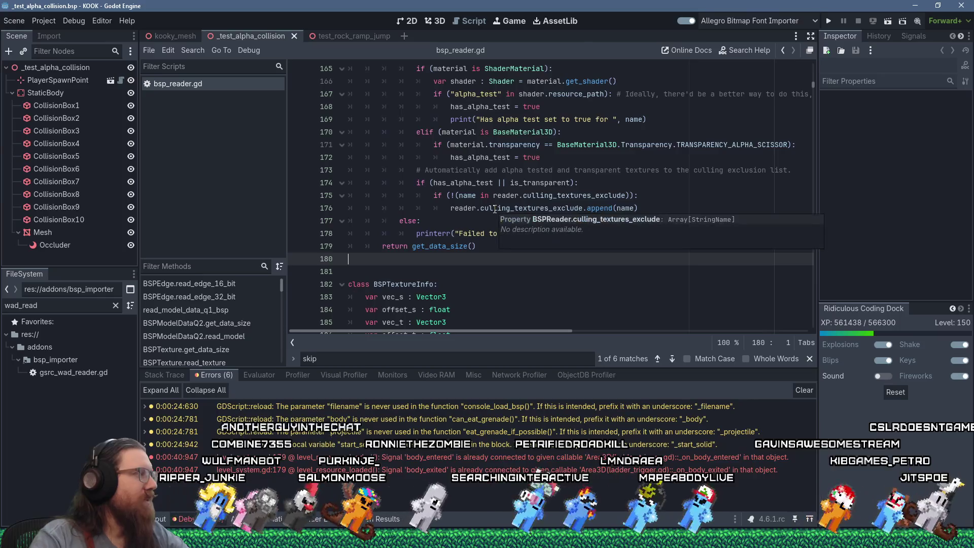
{"action": "left_click", "coordinate": [540, 195]}
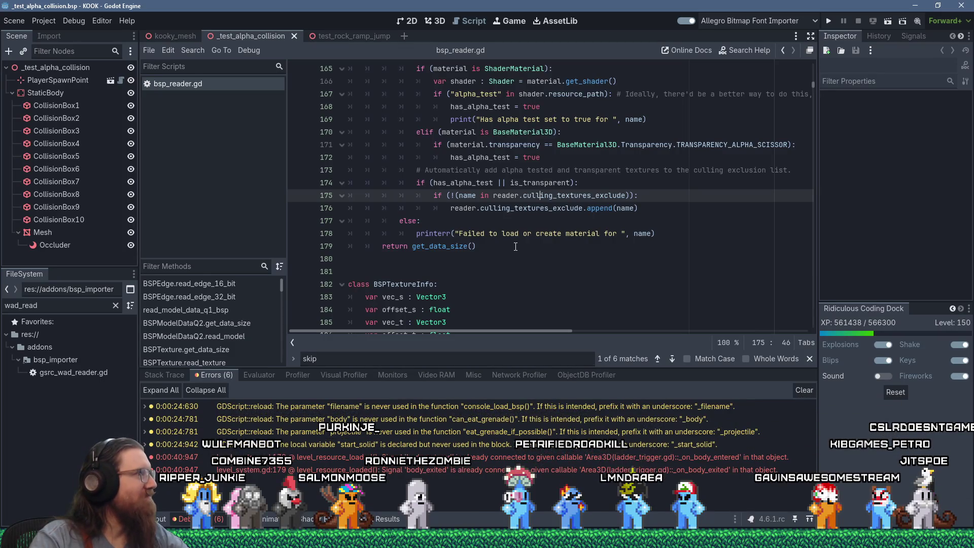
{"action": "left_click", "coordinate": [515, 247]}
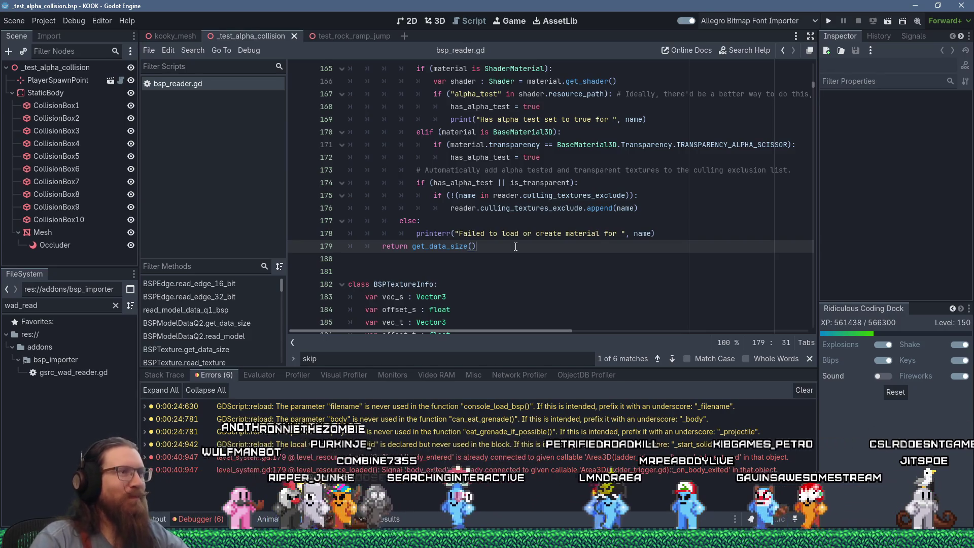
{"action": "scroll", "coordinate": [515, 247], "scroll_direction": "up", "scroll_amount": 3}
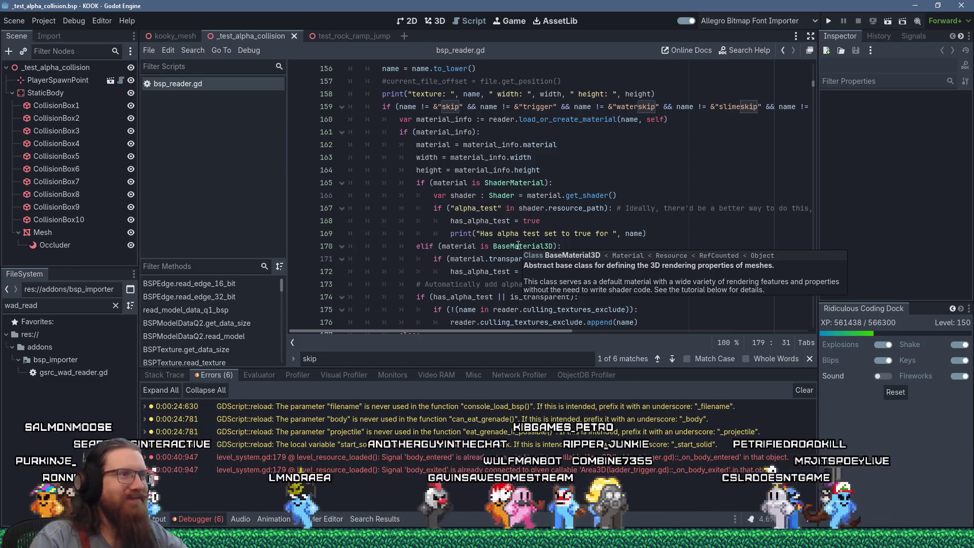
{"action": "scroll", "coordinate": [518, 246], "scroll_direction": "down", "scroll_amount": 4}
{"action": "key", "text": "Down"}
{"action": "key", "text": "Down"}
{"action": "scroll", "coordinate": [524, 275], "scroll_direction": "down", "scroll_amount": 2}
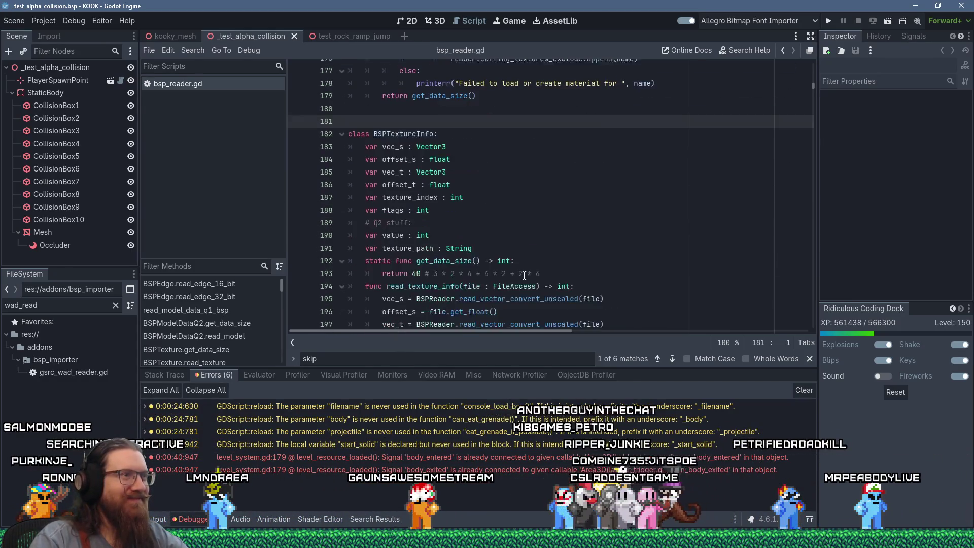
{"action": "scroll", "coordinate": [524, 274], "scroll_direction": "up", "scroll_amount": 10}
{"action": "scroll", "coordinate": [524, 275], "scroll_direction": "up", "scroll_amount": 4}
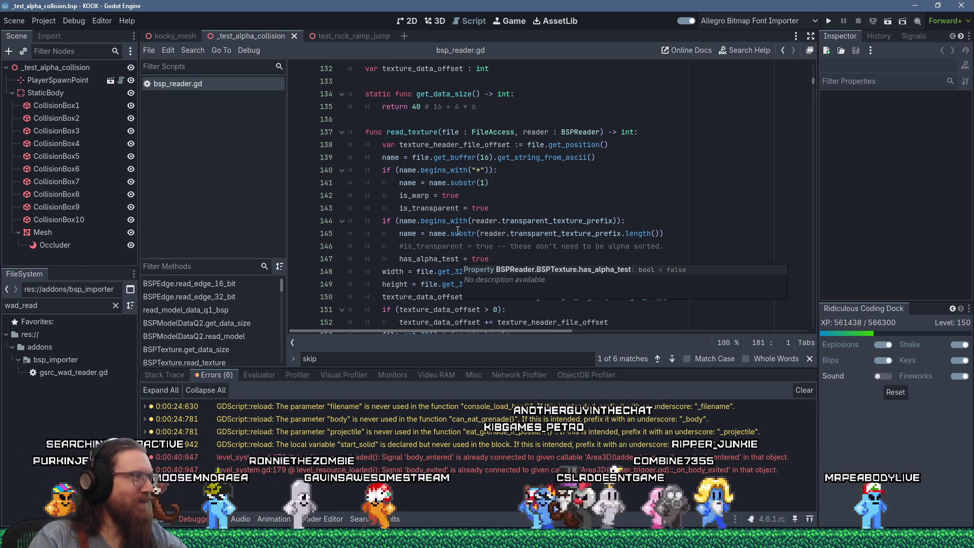
{"action": "scroll", "coordinate": [524, 275], "scroll_direction": "down", "scroll_amount": 9}
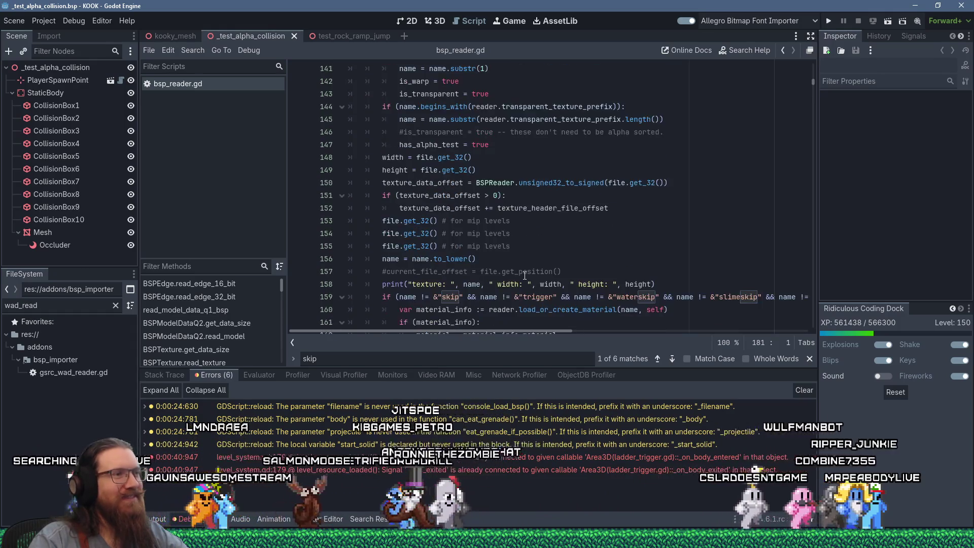
{"action": "scroll", "coordinate": [524, 275], "scroll_direction": "down", "scroll_amount": 2}
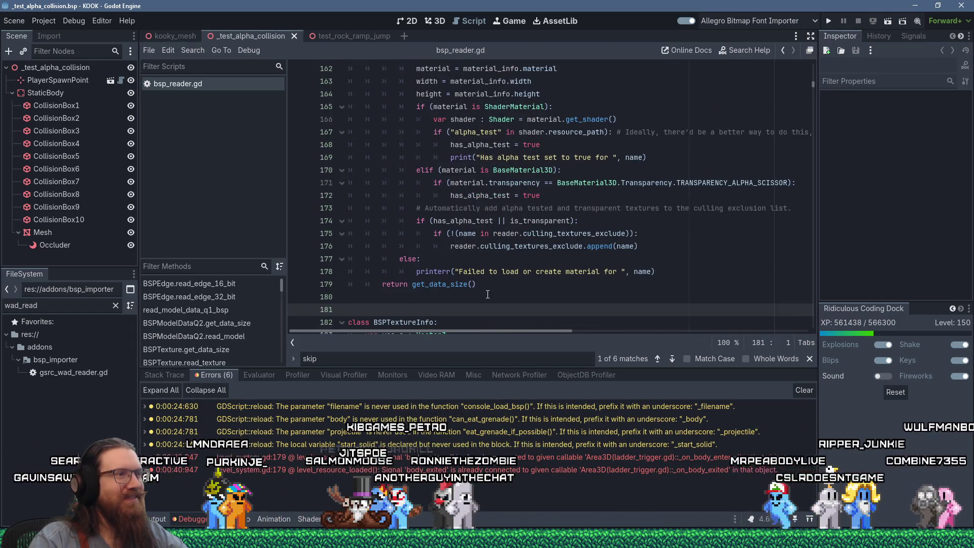
{"action": "left_click", "coordinate": [487, 285]}
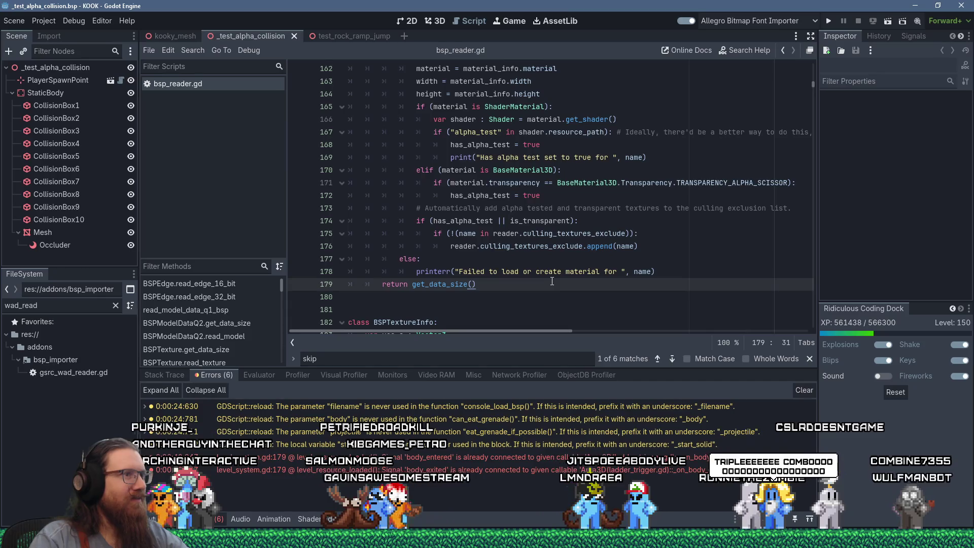
{"action": "scroll", "coordinate": [552, 281], "scroll_direction": "up", "scroll_amount": 11}
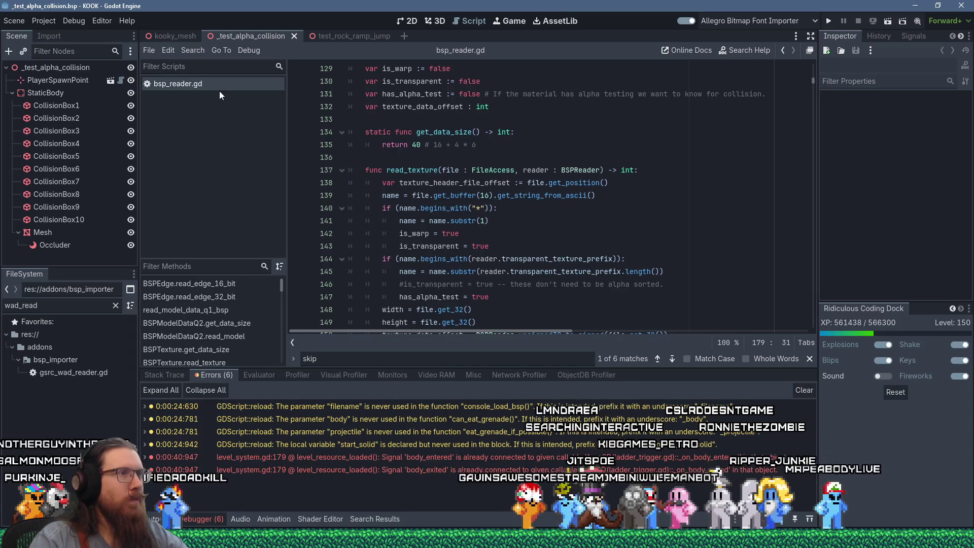
{"action": "scroll", "coordinate": [460, 202], "scroll_direction": "down", "scroll_amount": 12}
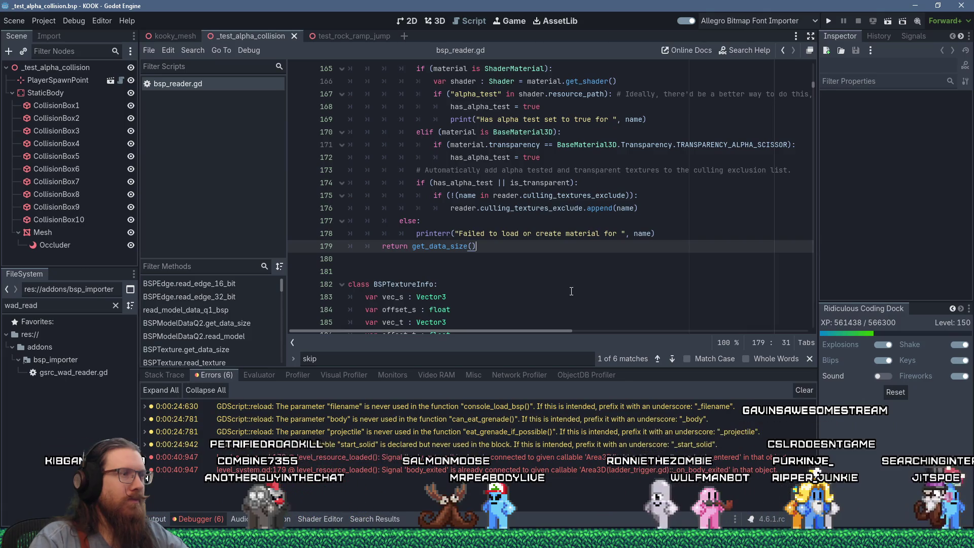
{"action": "left_click", "coordinate": [509, 257]}
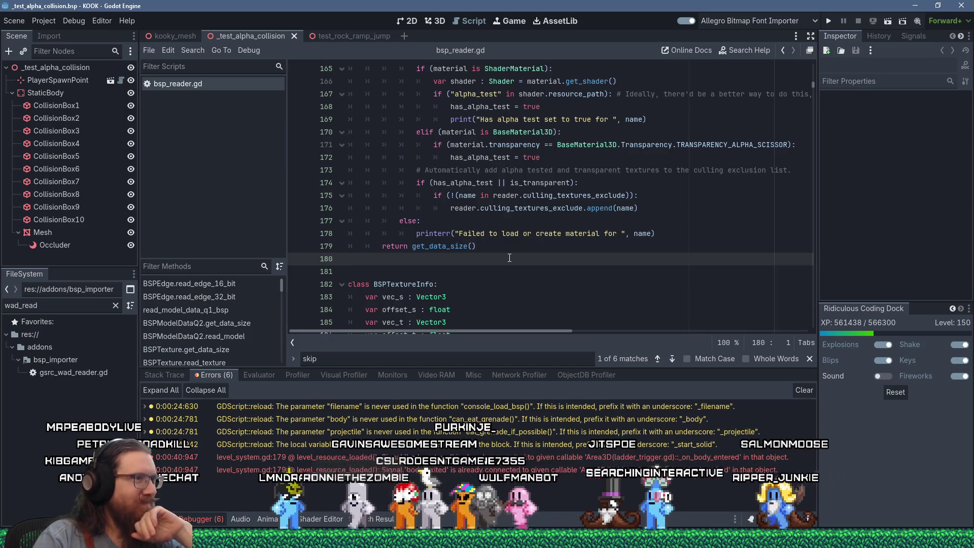
{"action": "scroll", "coordinate": [509, 258], "scroll_direction": "down", "scroll_amount": 5}
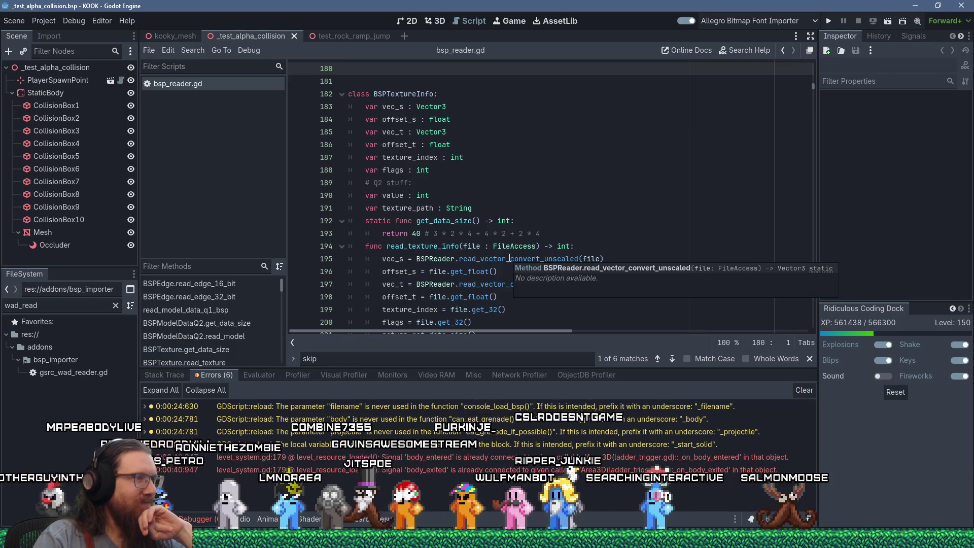
{"action": "scroll", "coordinate": [509, 258], "scroll_direction": "up", "scroll_amount": 6}
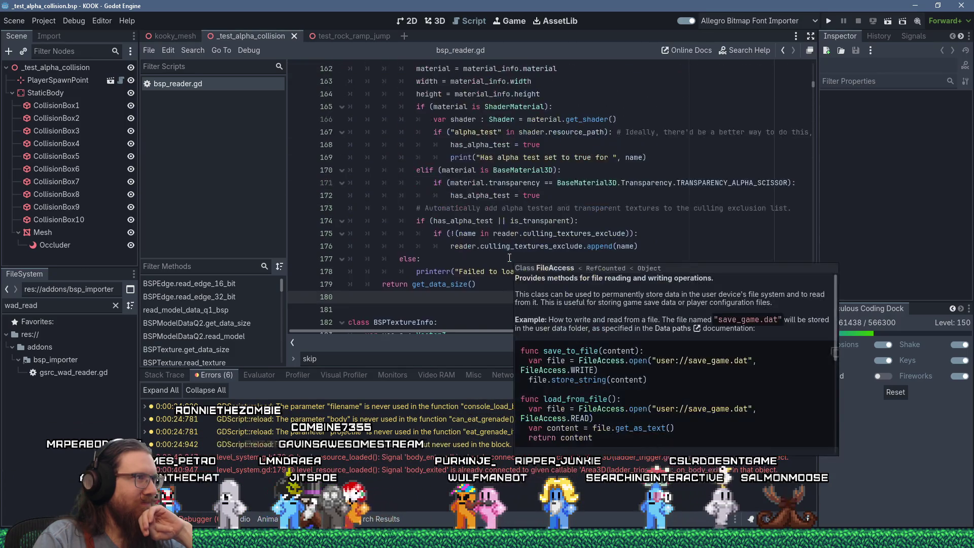
{"action": "scroll", "coordinate": [493, 236], "scroll_direction": "up", "scroll_amount": 13}
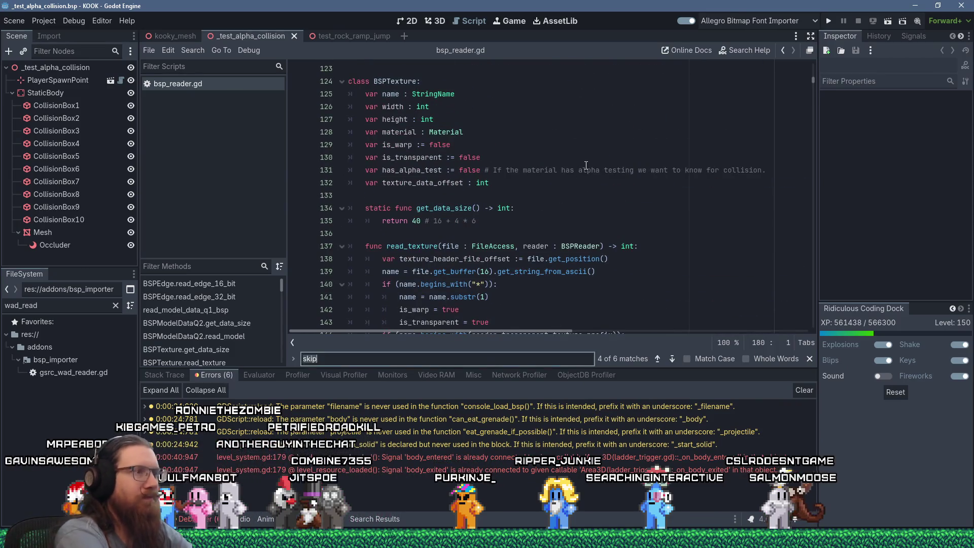
Step: Insert an empty line above the return on line 1127 in the matching-brush branch
{"action": "type", "text": "has_alpha_t"}
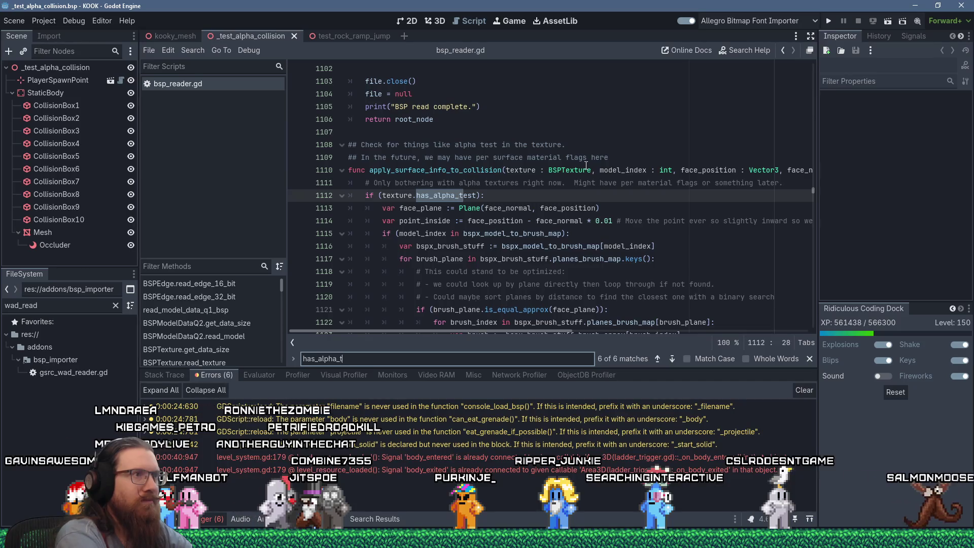
{"action": "left_click", "coordinate": [522, 221]}
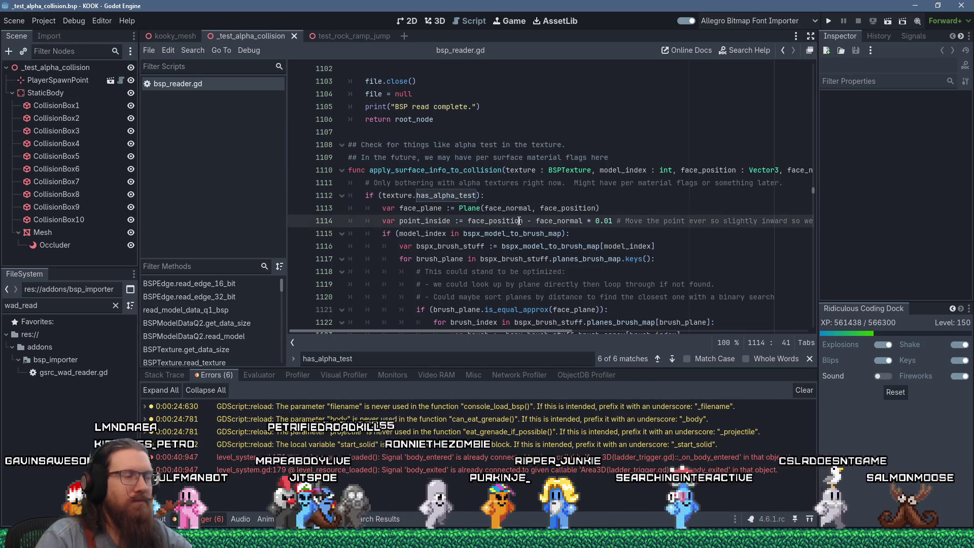
{"action": "scroll", "coordinate": [520, 222], "scroll_direction": "down", "scroll_amount": 2}
{"action": "left_click", "coordinate": [538, 308]}
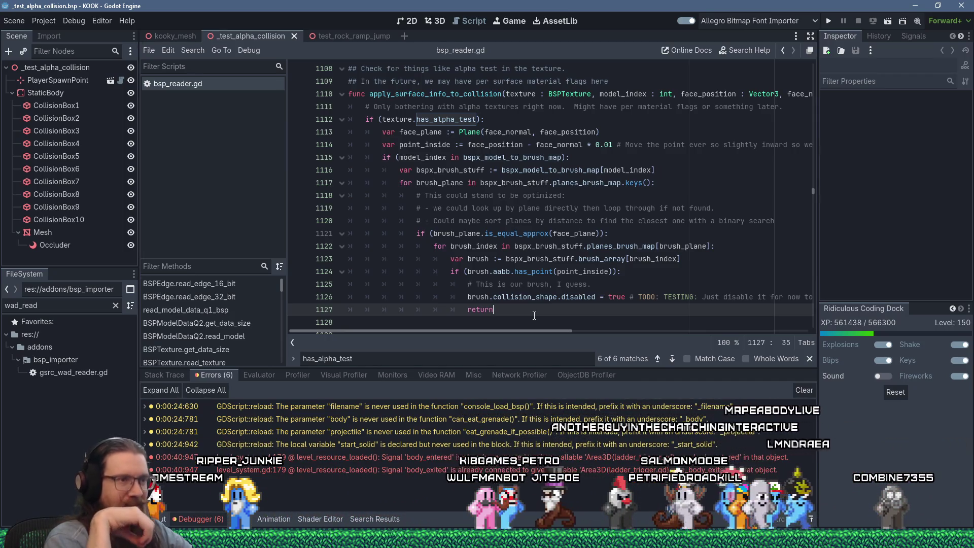
{"action": "key", "text": "Home"}
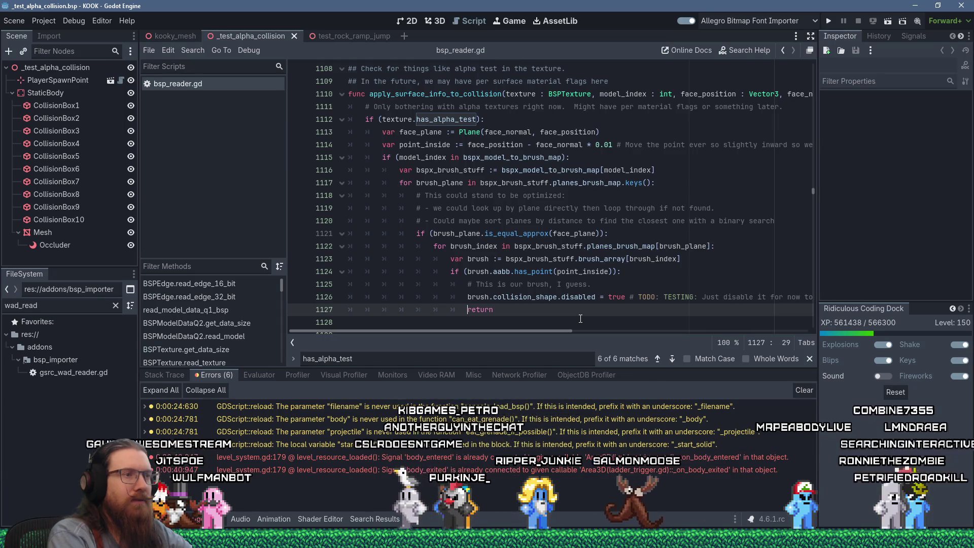
{"action": "key", "text": "Return"}
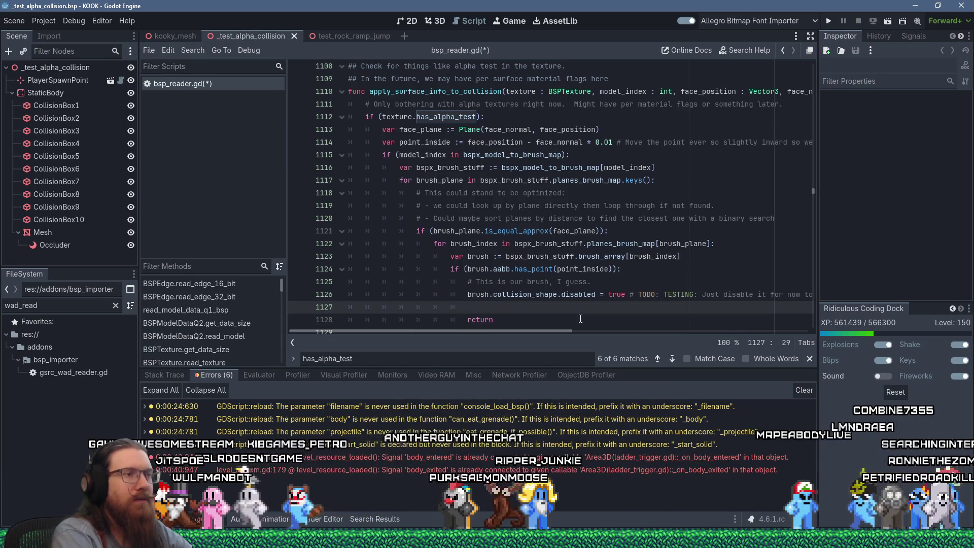
Step: Add a brush.collision_shape.set_meta( call with a 'var existing_meta' line above it
{"action": "key", "text": "Up"}
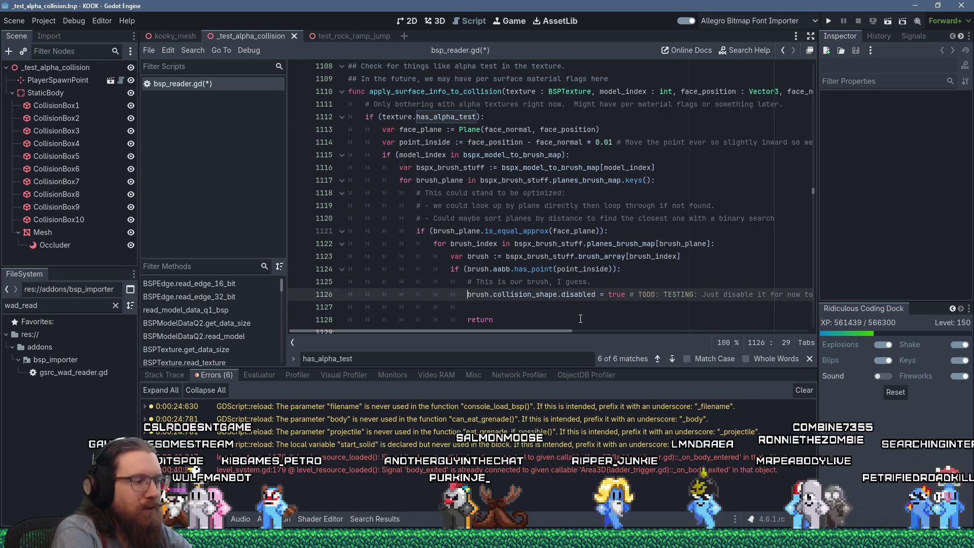
{"action": "key", "text": "Down"}
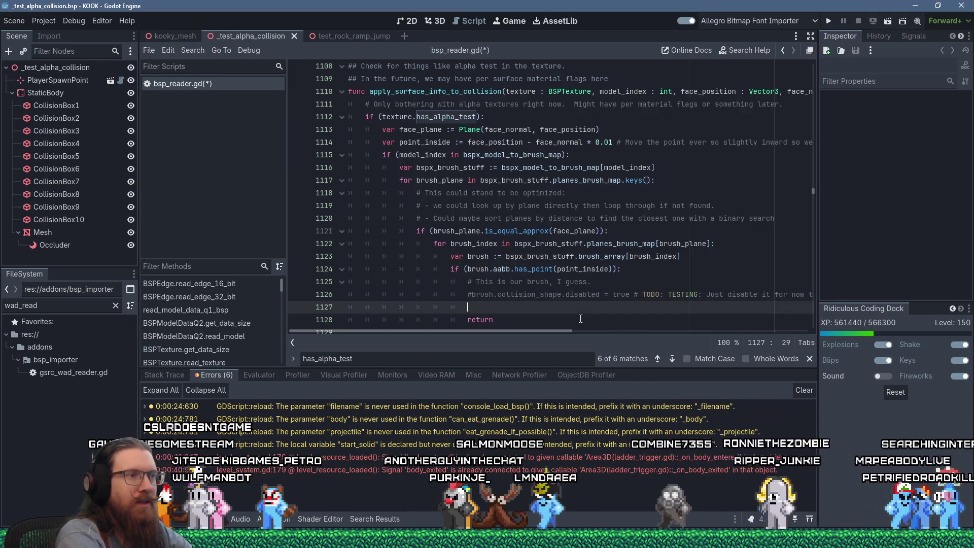
{"action": "type", "text": "brush"}
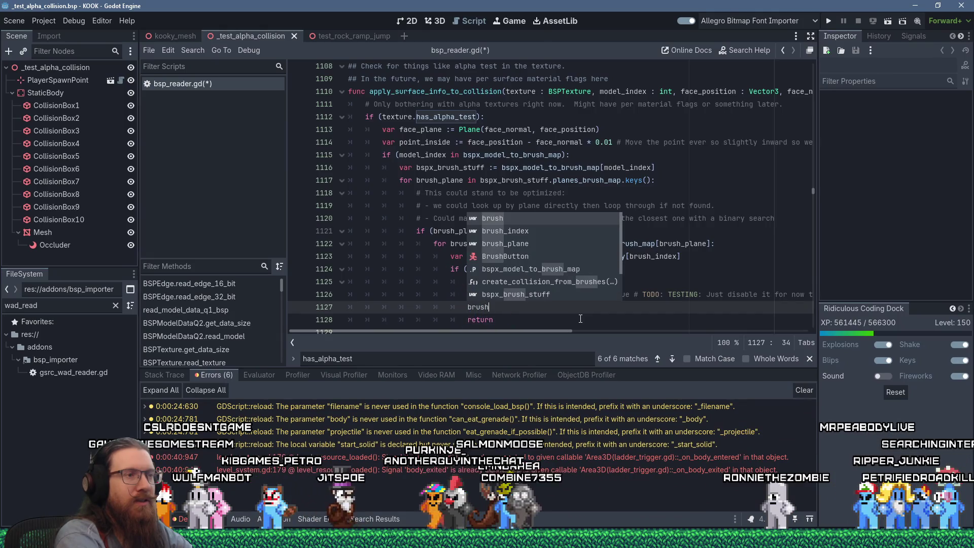
{"action": "type", "text": "."}
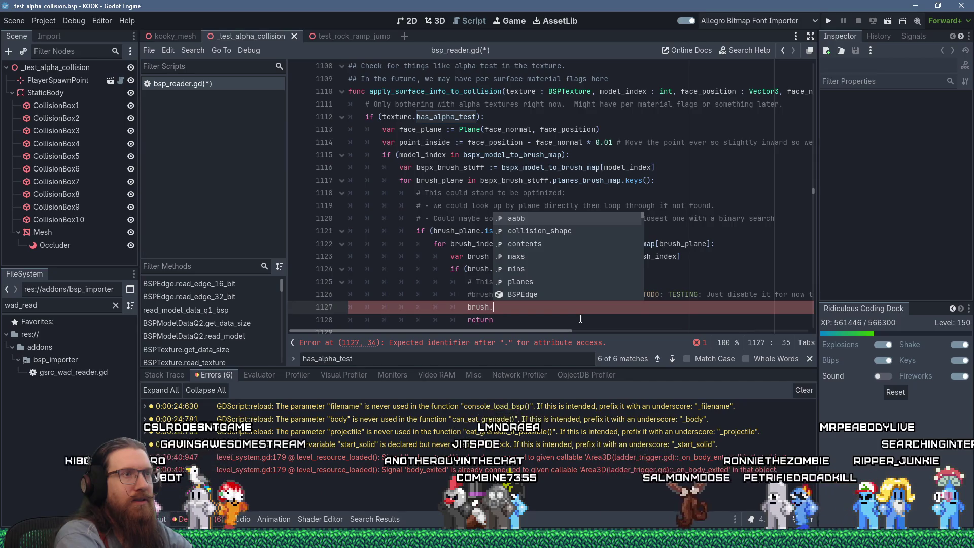
{"action": "type", "text": "collision"}
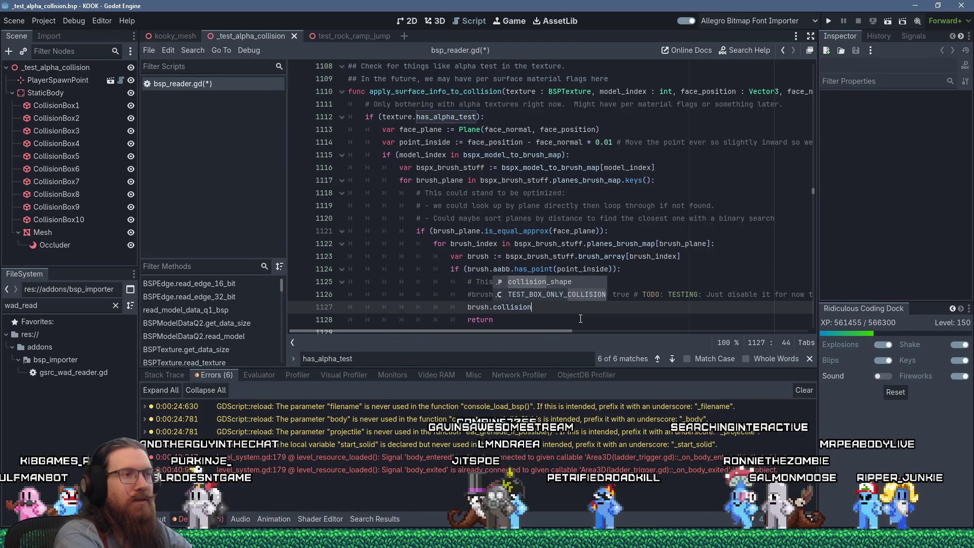
{"action": "type", "text": "_shape."}
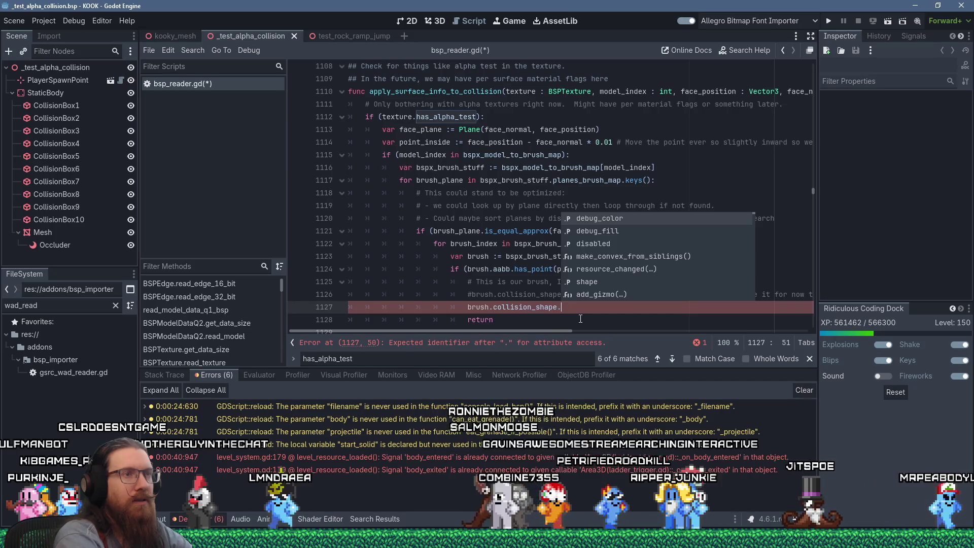
{"action": "type", "text": "set_meta"}
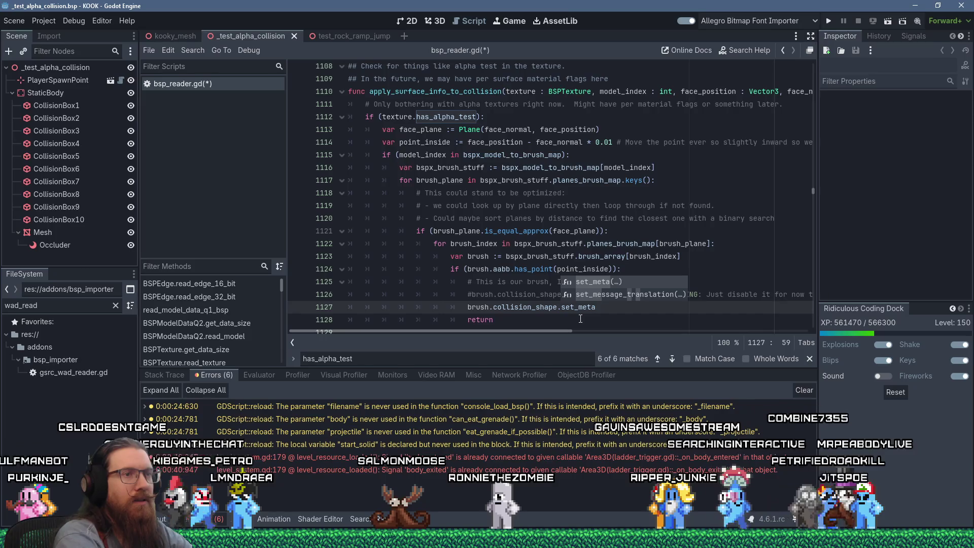
{"action": "type", "text": "("}
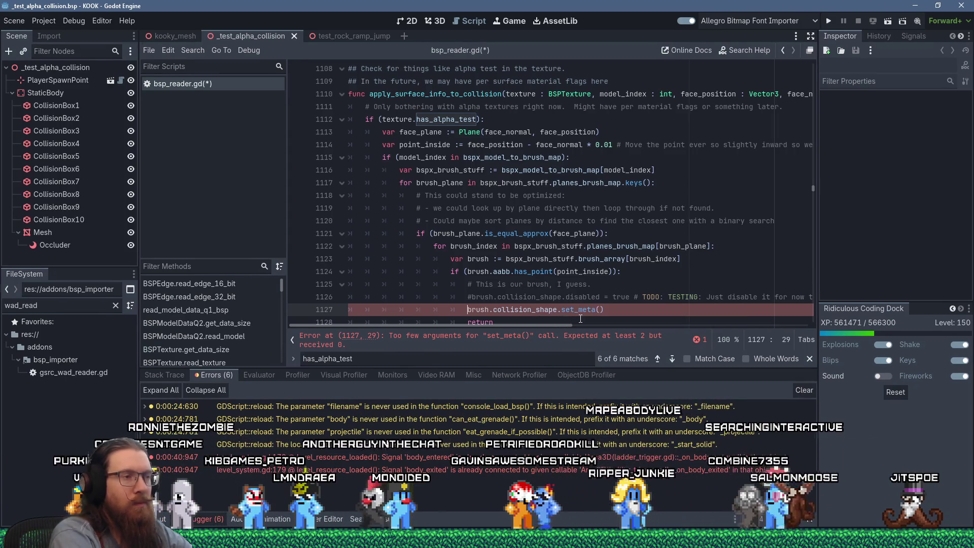
{"action": "key", "text": "ctrl+shift+Return"}
{"action": "type", "text": "var existing_meta"}
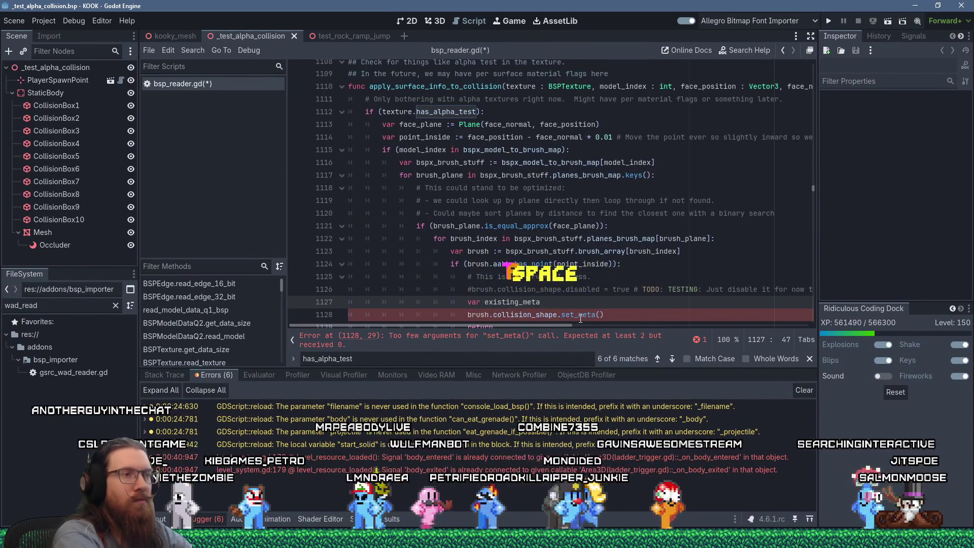
Step: Start the assignment '= brush.colli' and shorten the variable name from existing_meta to meta
{"action": "mouse_move", "coordinate": [580, 319]}
{"action": "type", "text": "= brush.collisio"}
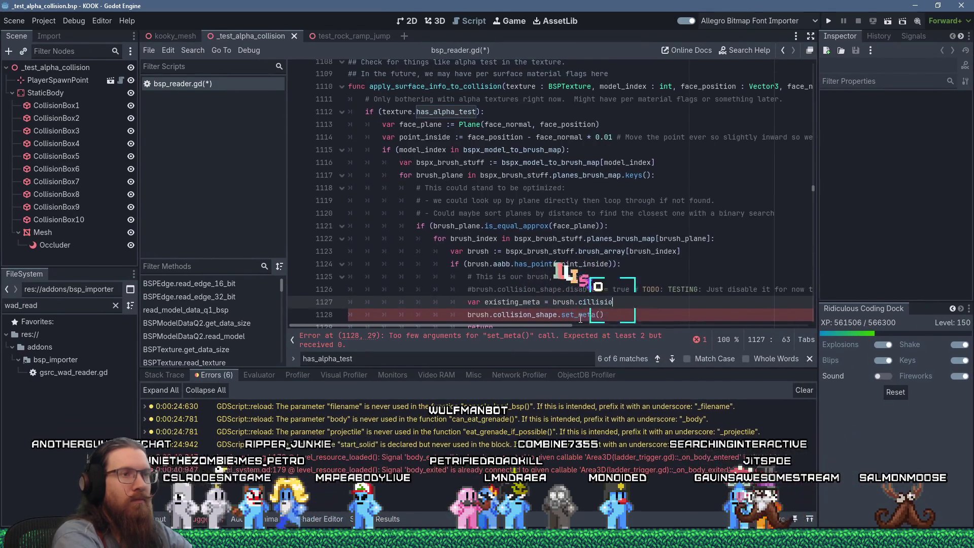
{"action": "key", "text": "Page_Up"}
{"action": "key", "text": "Home"}
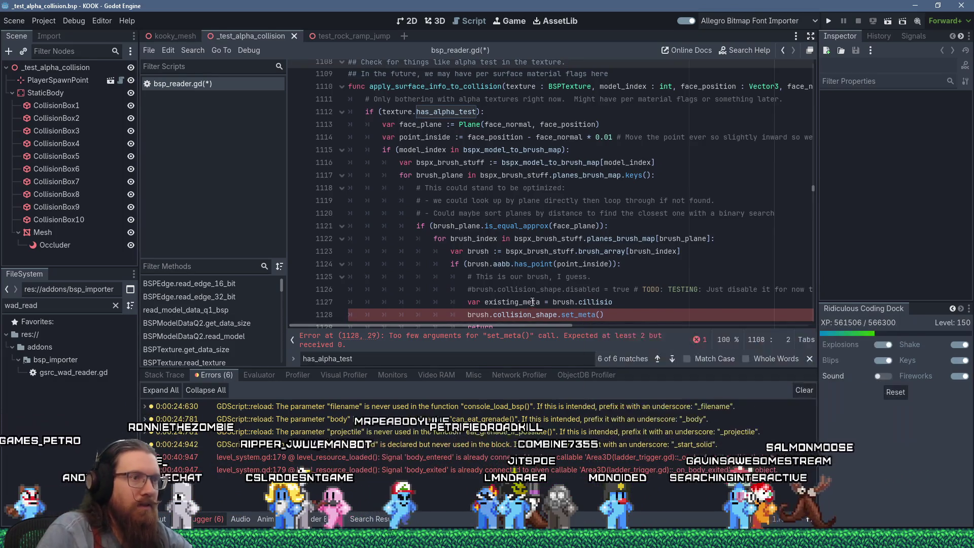
{"action": "left_click", "coordinate": [508, 303]}
{"action": "key", "text": "Delete"}
{"action": "key", "text": "Delete"}
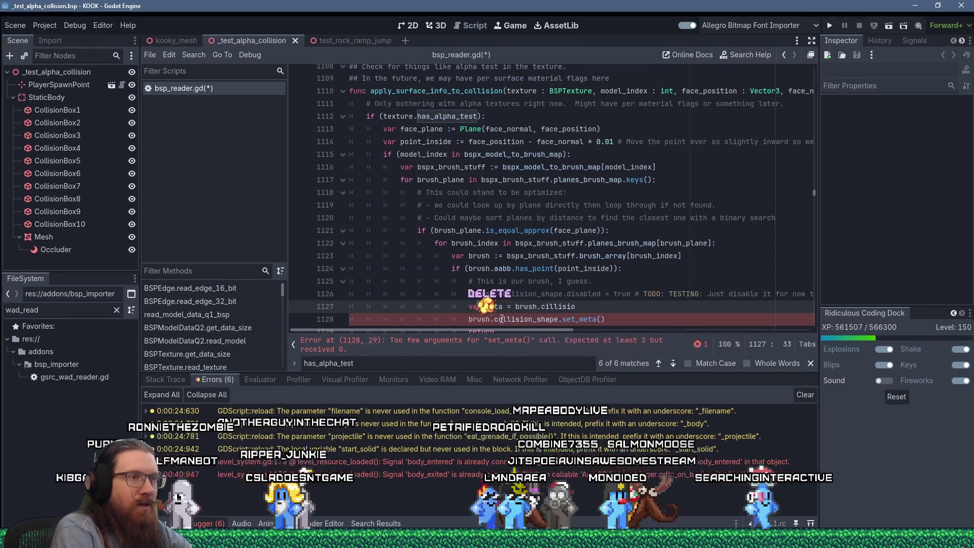
{"action": "key", "text": "End"}
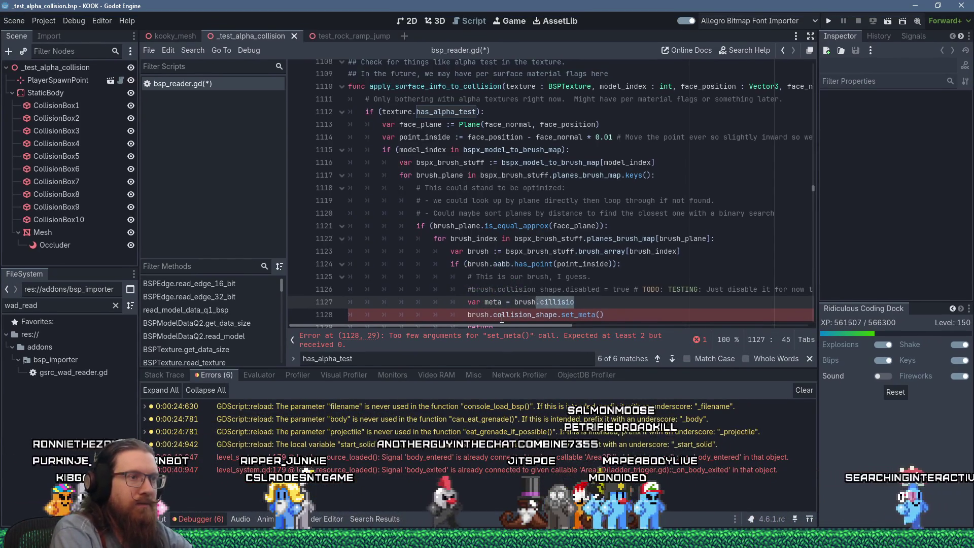
Step: Complete line 1127 as brush.collision_shape.get_meta(&'surface_info',) and close the popups
{"action": "type", "text": ".collision_shape.ge"}
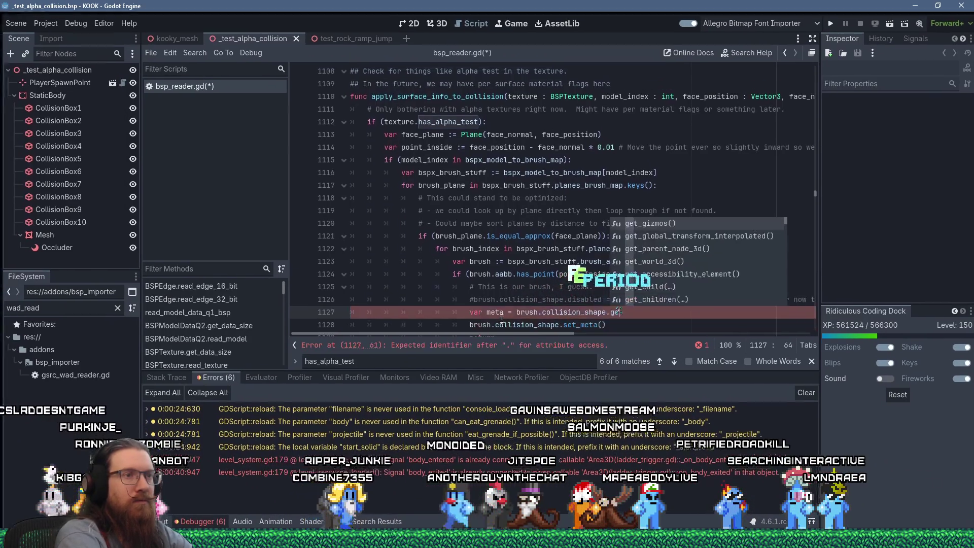
{"action": "type", "text": "t_meta("}
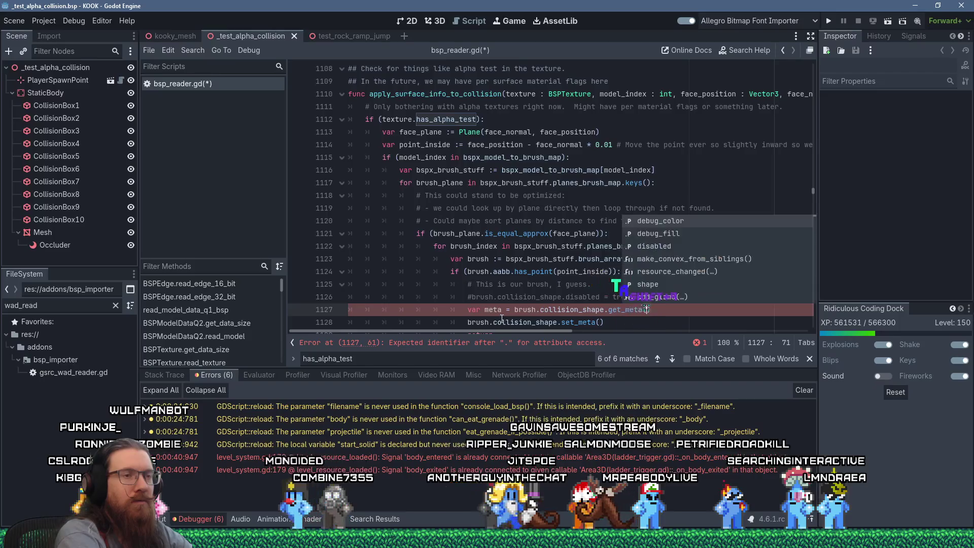
{"action": "type", "text": "("}
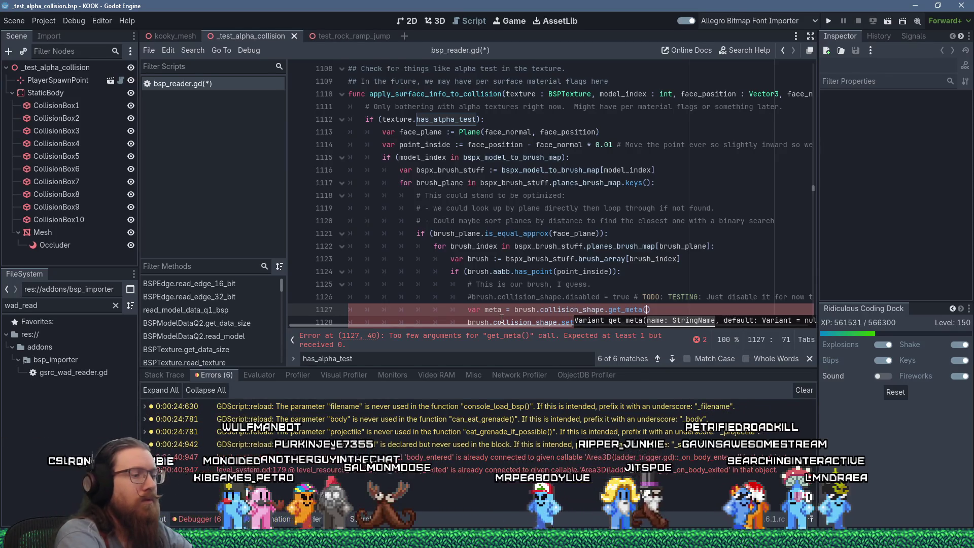
{"action": "type", "text": "&\"surface"}
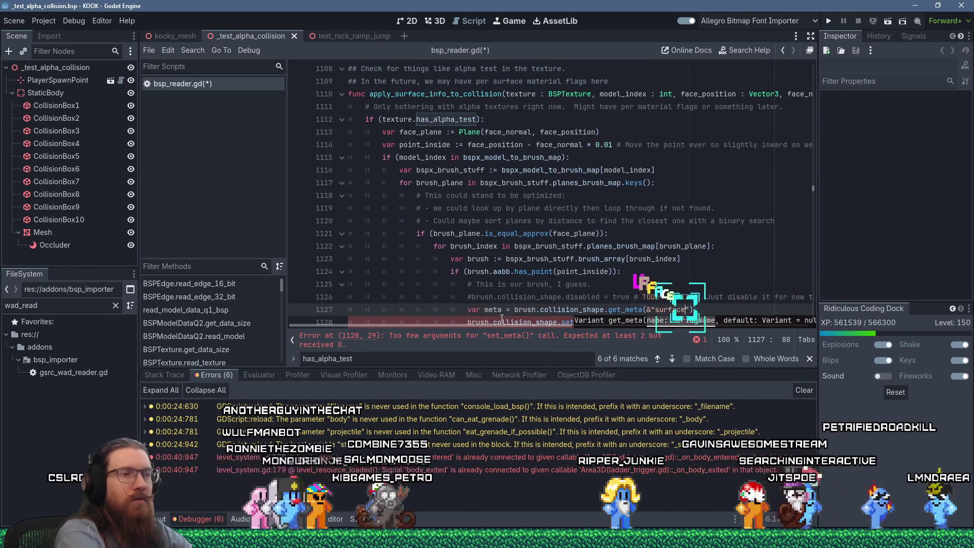
{"action": "type", "text": "_info"}
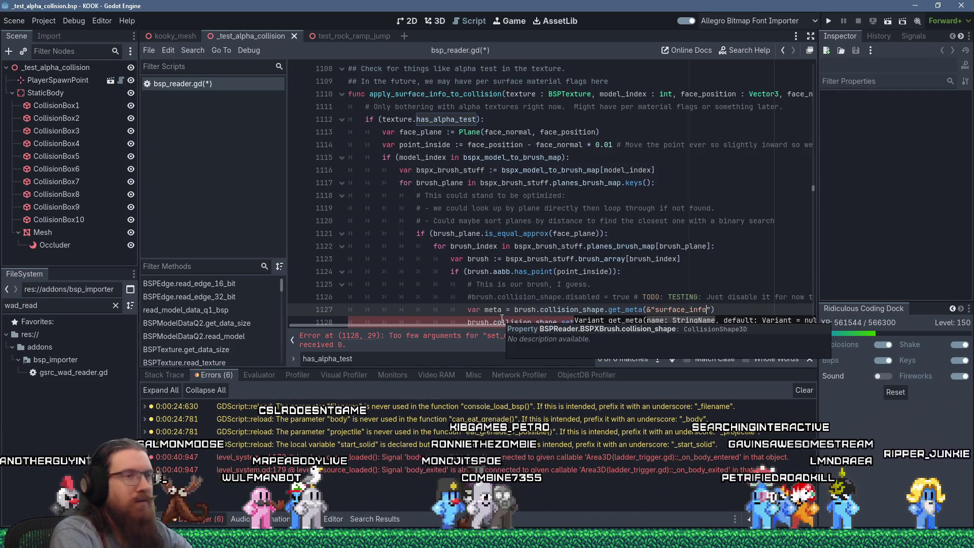
{"action": "key", "text": "Escape"}
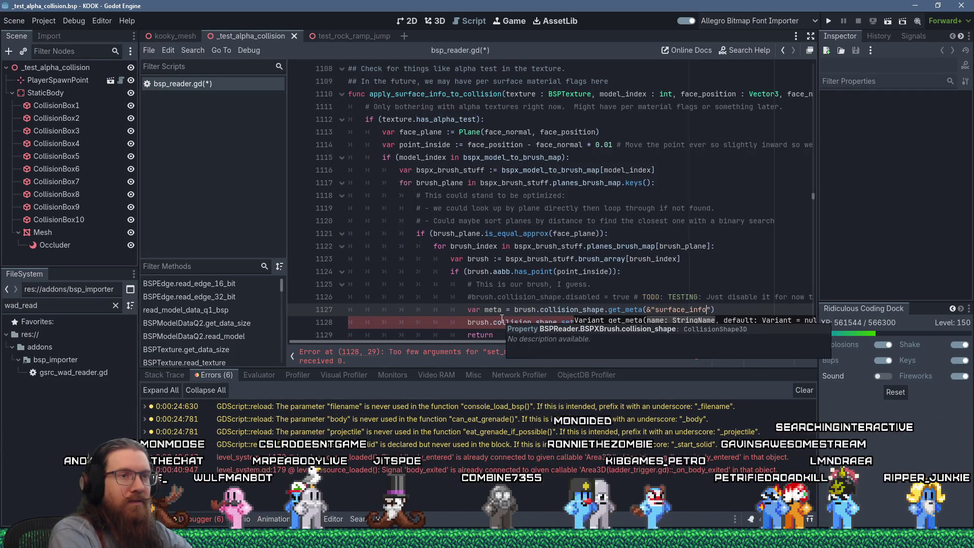
{"action": "key", "text": "Escape"}
{"action": "type", "text": "\","}
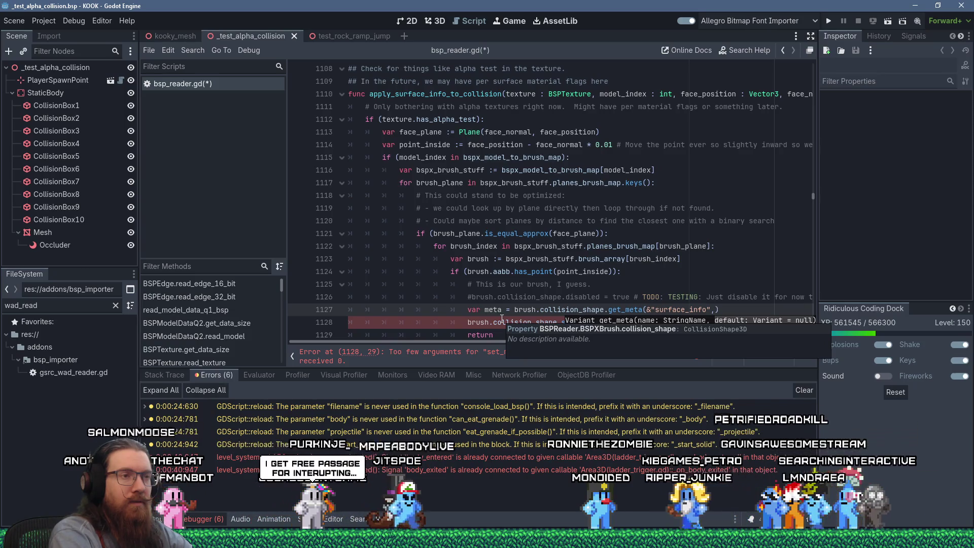
{"action": "key", "text": "Escape"}
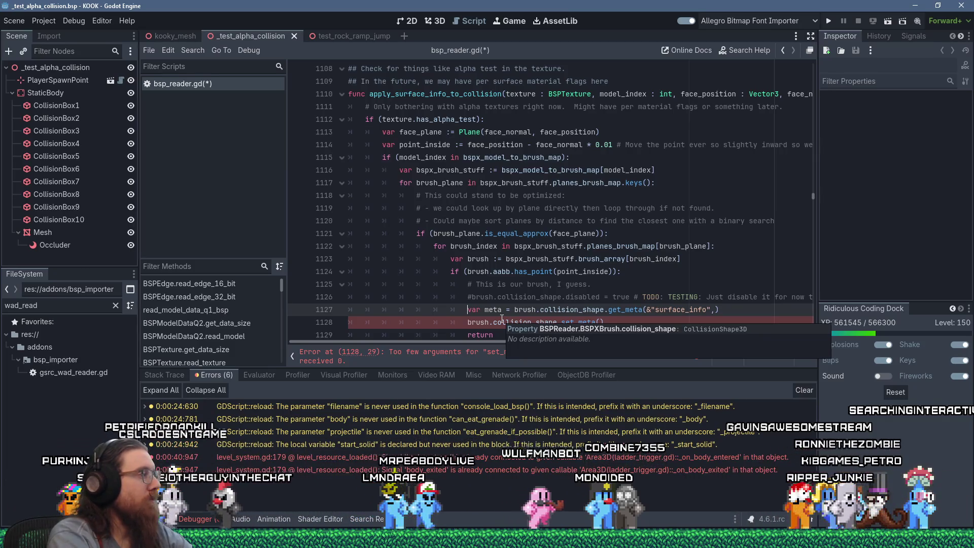
{"action": "key", "text": "Right"}
{"action": "key", "text": "Right"}
{"action": "key", "text": "Right"}
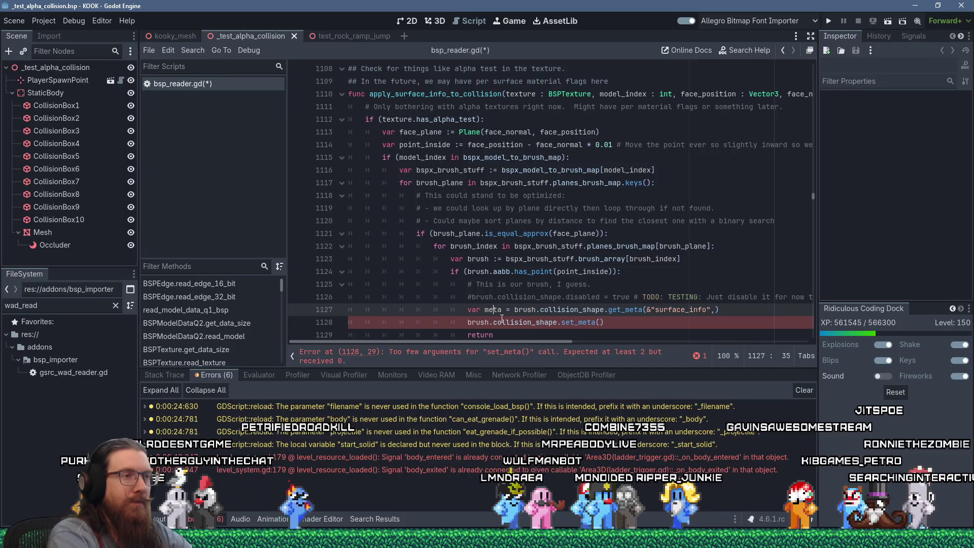
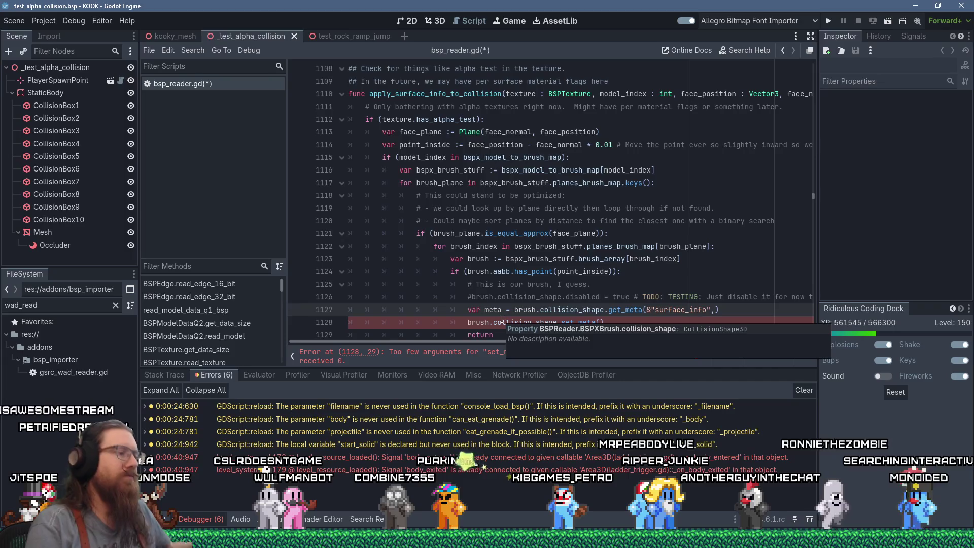
Step: On line 1127, give get_meta a {} default and start typing meta as Dictionary[Vector3, …]
{"action": "key", "text": "alt+Tab"}
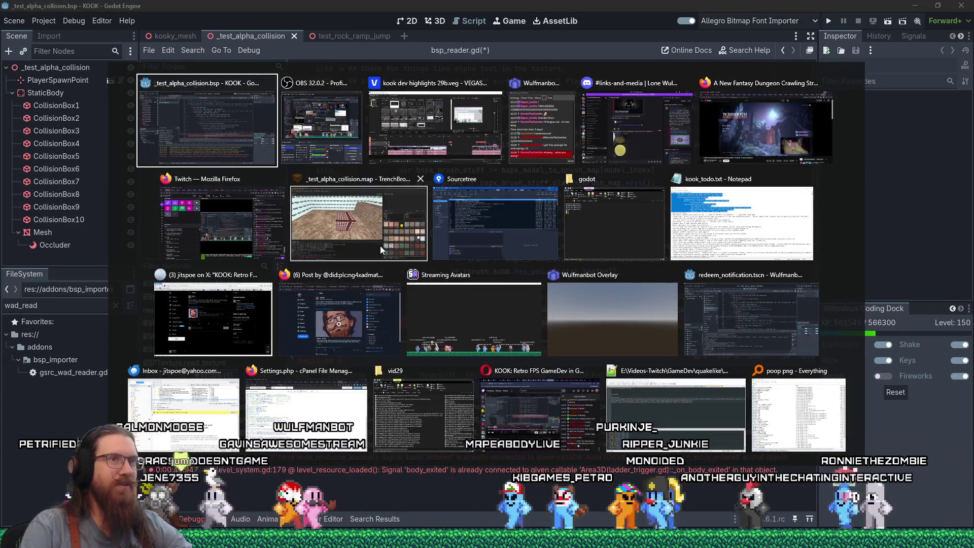
{"action": "key", "text": "Escape"}
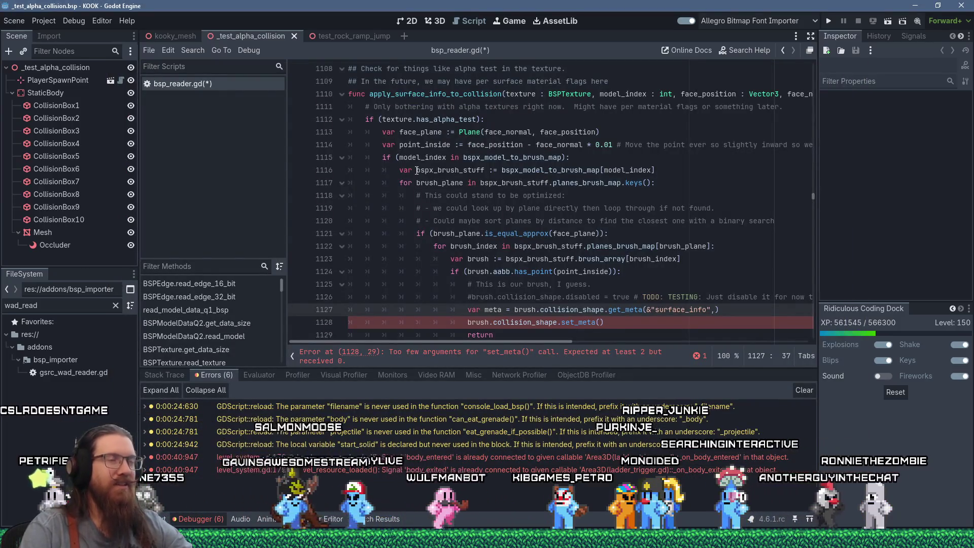
{"action": "scroll", "coordinate": [424, 175], "scroll_direction": "down", "scroll_amount": 3}
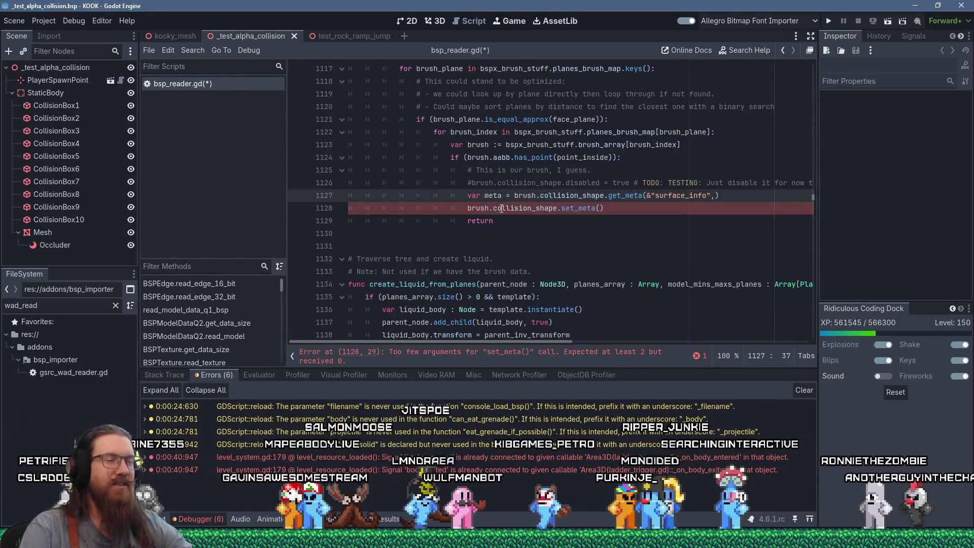
{"action": "mouse_move", "coordinate": [501, 208]}
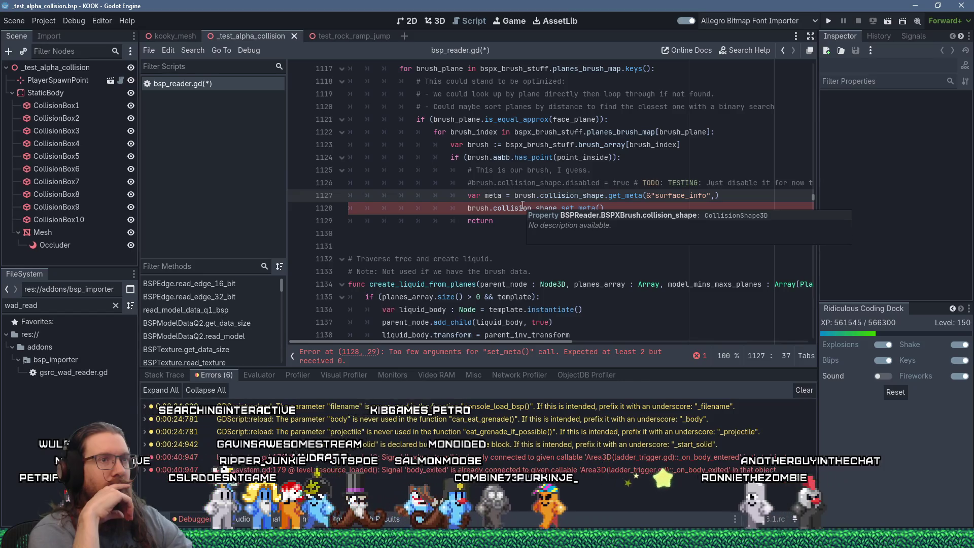
{"action": "left_click", "coordinate": [715, 195]}
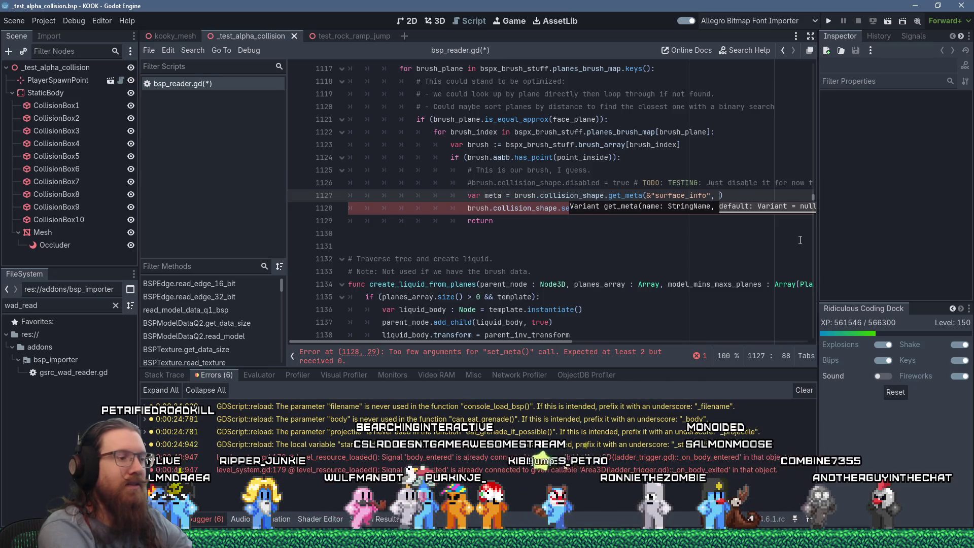
{"action": "type", "text": "{}"}
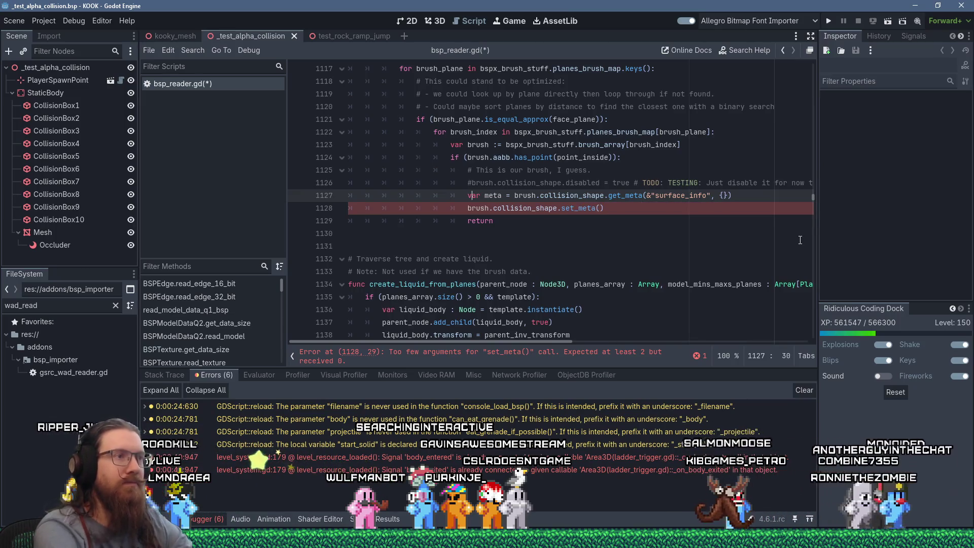
{"action": "type", "text": ": Dictionary"}
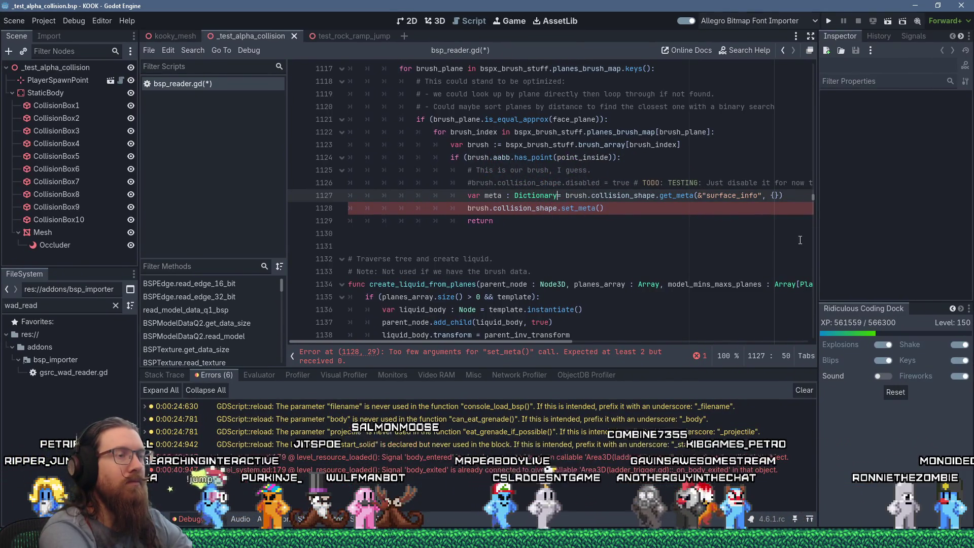
{"action": "type", "text": "[Vec"}
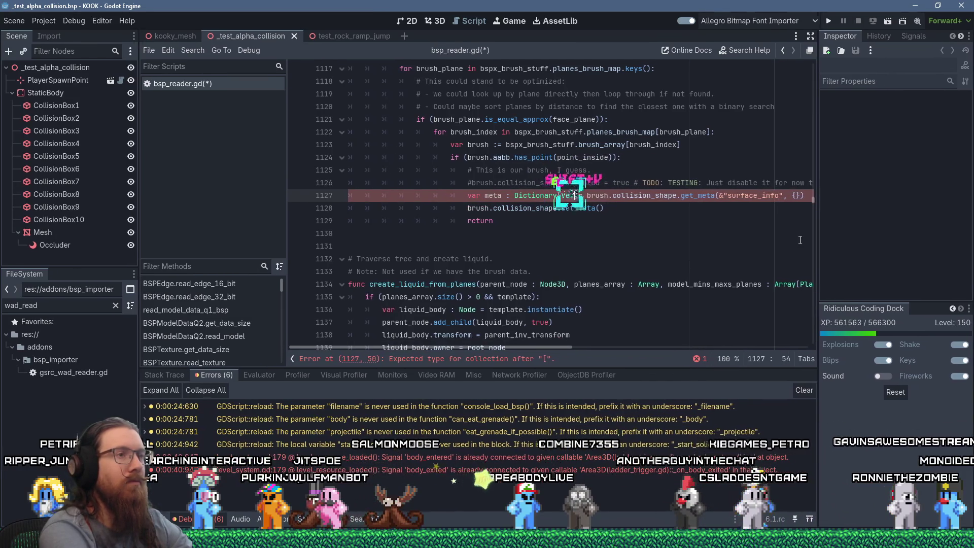
{"action": "type", "text": "tor3,"}
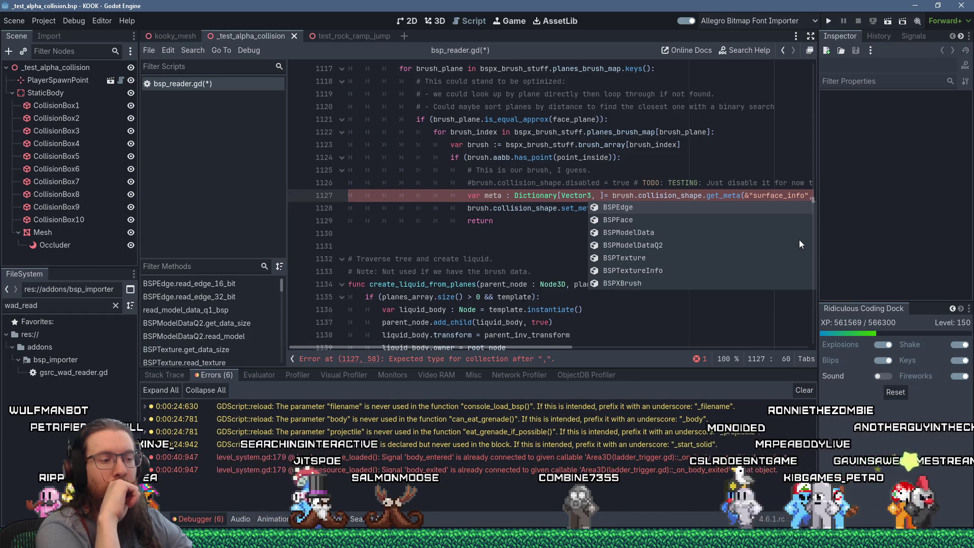
{"action": "left_click_drag", "start_coordinate": [813, 198], "coordinate": [826, 52]}
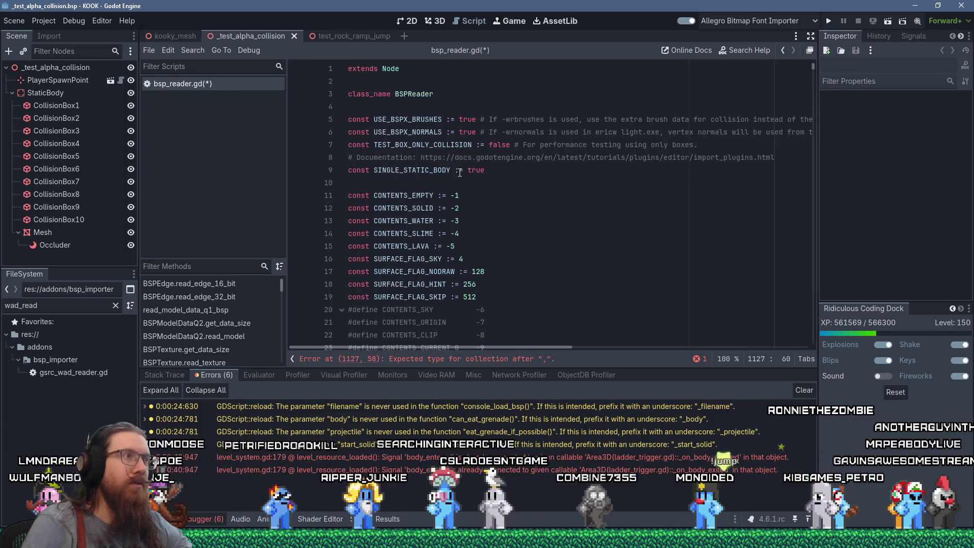
Step: Add a 'class MaterialCollisionInfo:' header on the blank line after the constants
{"action": "scroll", "coordinate": [459, 173], "scroll_direction": "down", "scroll_amount": 12}
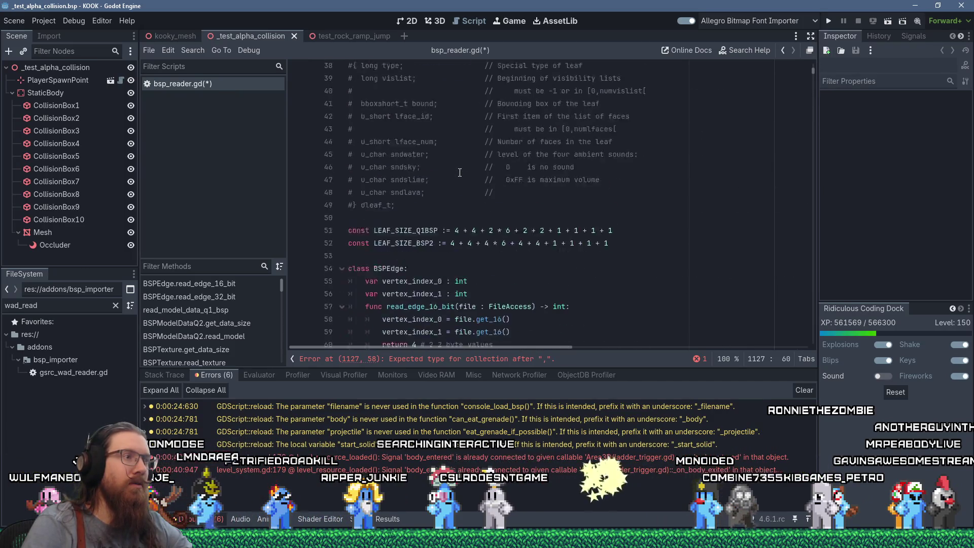
{"action": "scroll", "coordinate": [460, 173], "scroll_direction": "up", "scroll_amount": 12}
{"action": "scroll", "coordinate": [459, 172], "scroll_direction": "down", "scroll_amount": 9}
{"action": "scroll", "coordinate": [460, 173], "scroll_direction": "down", "scroll_amount": 10}
{"action": "scroll", "coordinate": [507, 175], "scroll_direction": "up", "scroll_amount": 4}
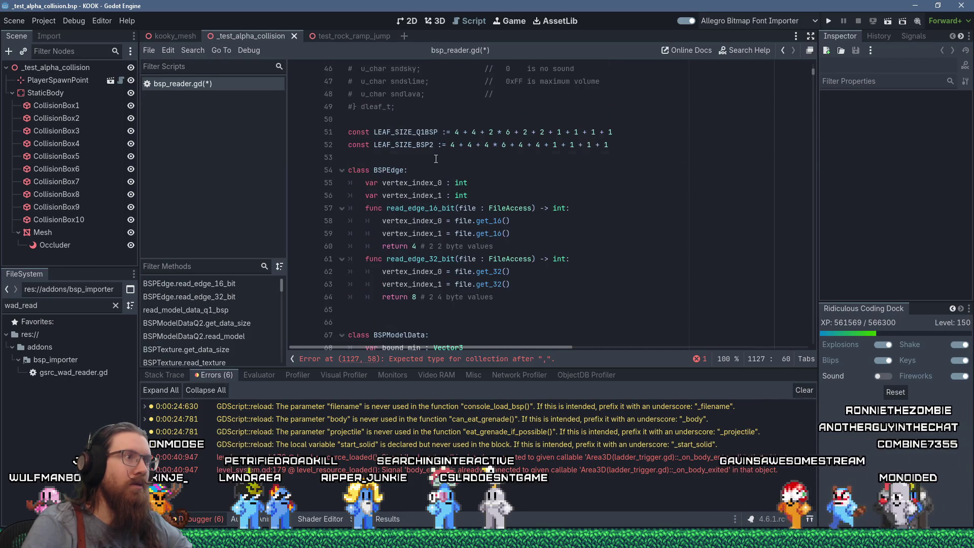
{"action": "left_click", "coordinate": [519, 161]}
{"action": "key", "text": "Return"}
{"action": "type", "text": "class"}
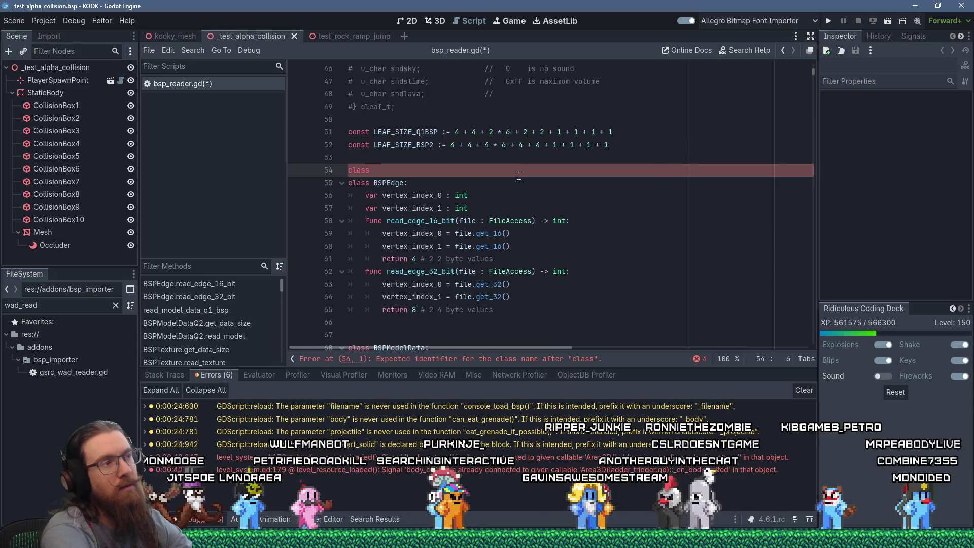
{"action": "key", "text": "shift+space"}
{"action": "type", "text": " Mater"}
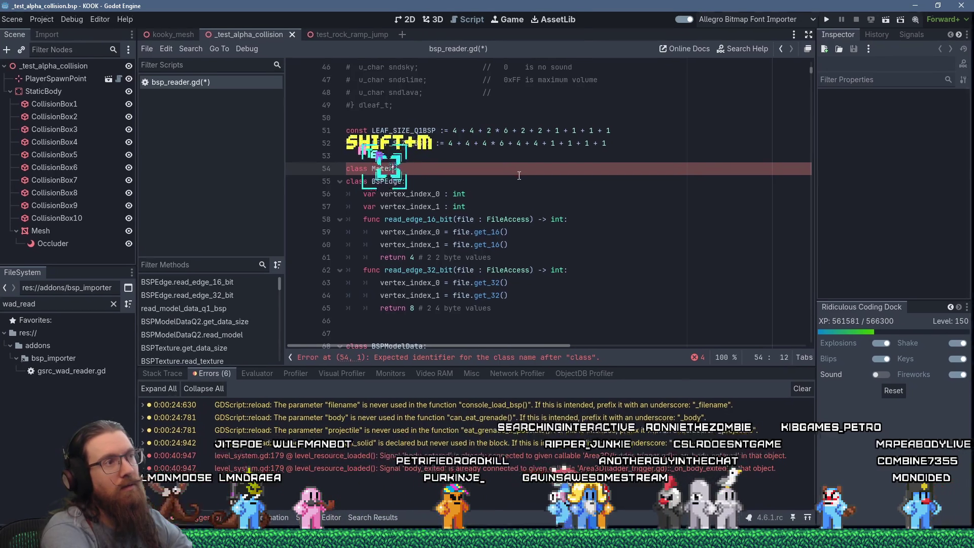
{"action": "type", "text": "ial:ollisionInfo"}
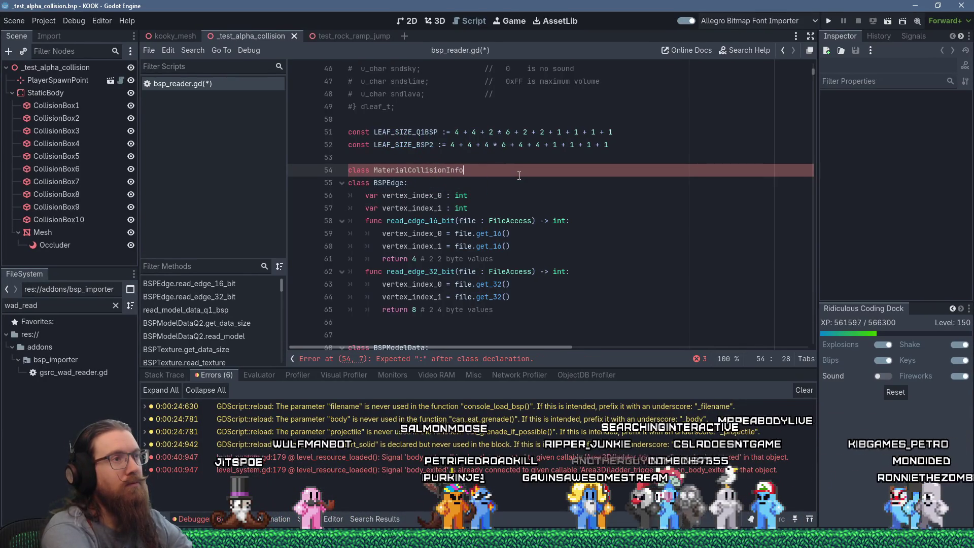
{"action": "type", "text": ":"}
{"action": "key", "text": "Return"}
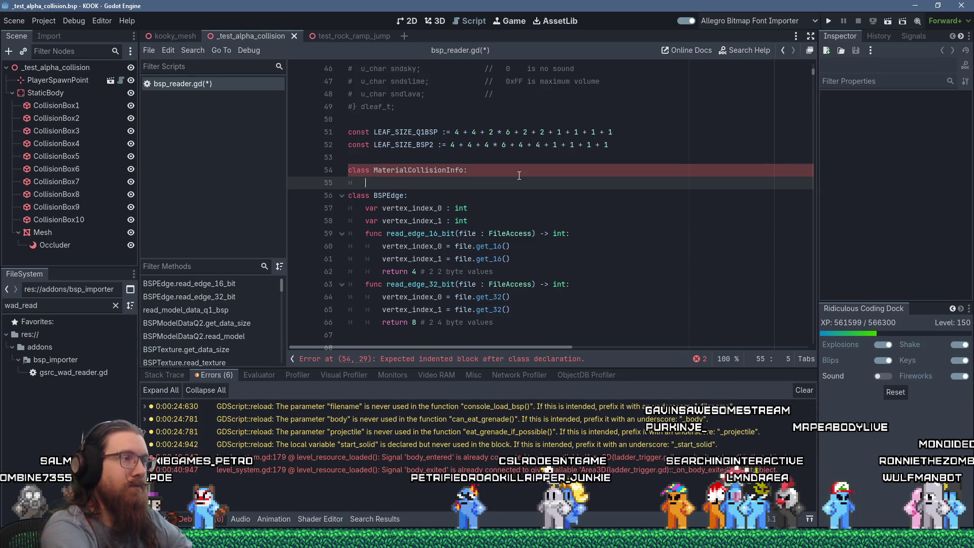
Step: Declare has_alpha_test := false and texture : Texture2D fields in the new class
{"action": "type", "text": "var "}
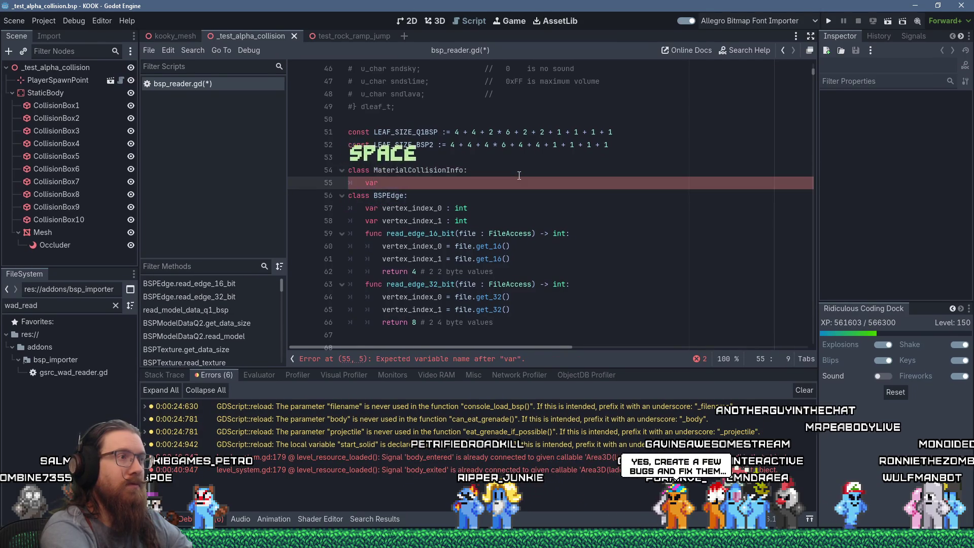
{"action": "type", "text": "has_alpha"}
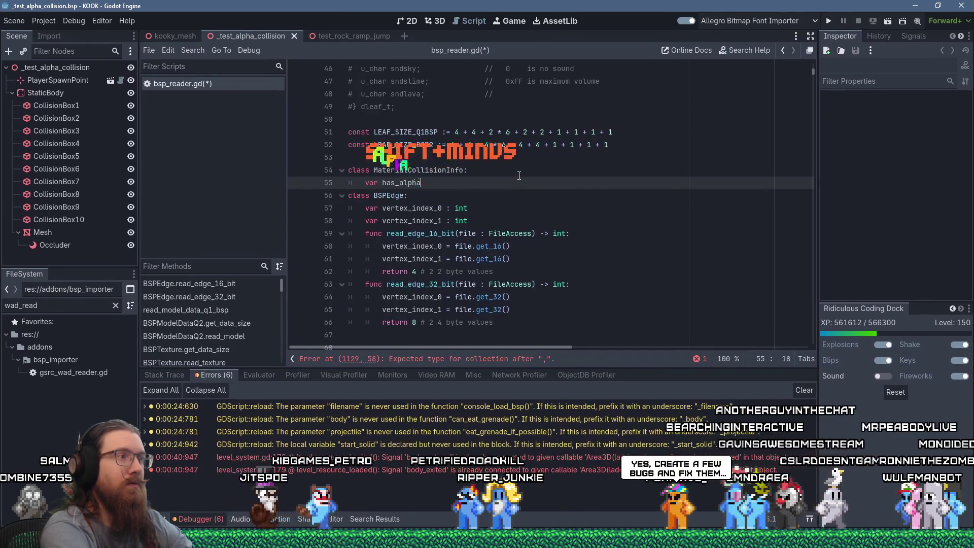
{"action": "type", "text": "_test := false"}
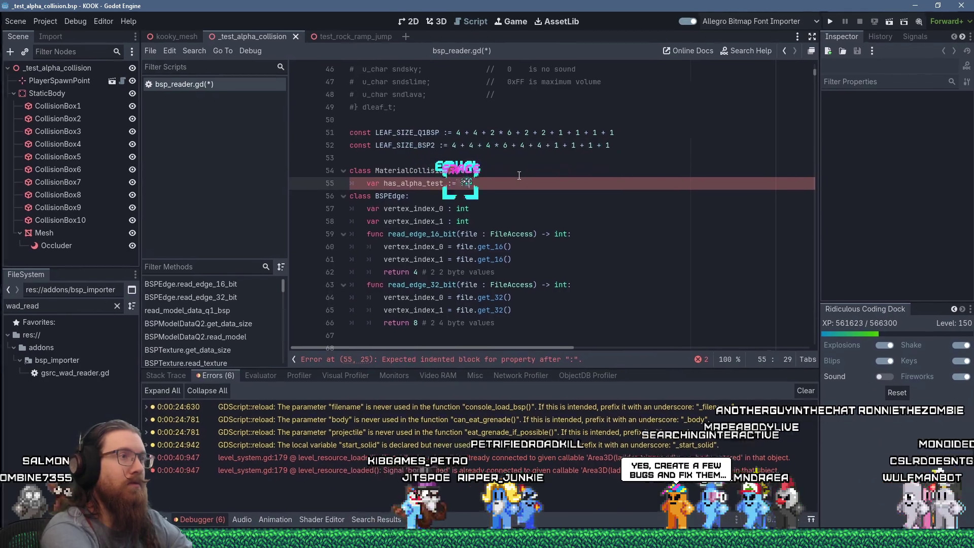
{"action": "key", "text": "Return"}
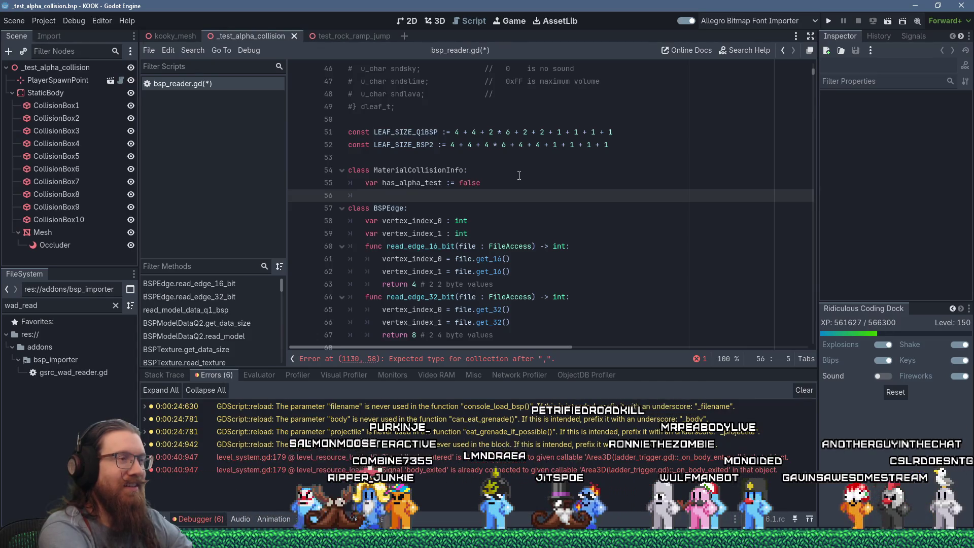
{"action": "type", "text": "var"}
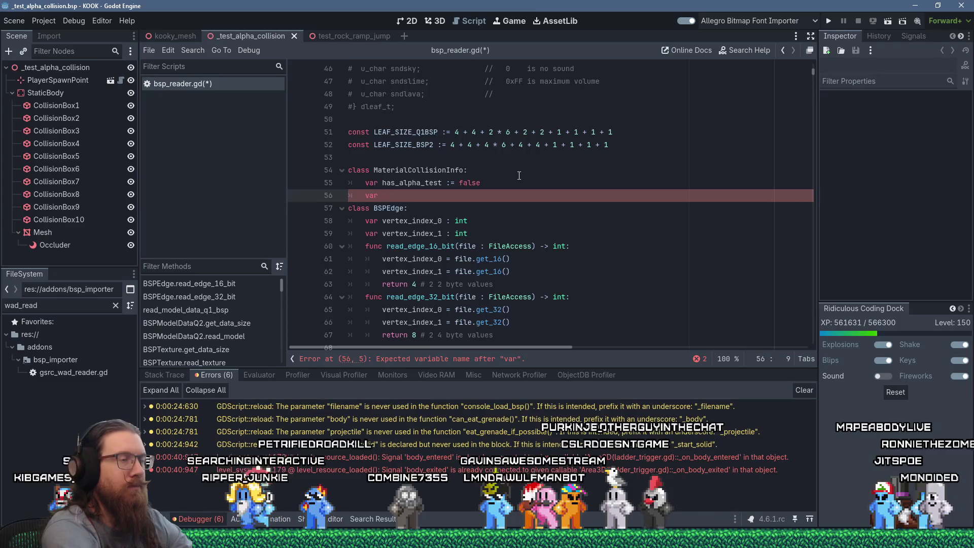
{"action": "type", "text": "texture : T"}
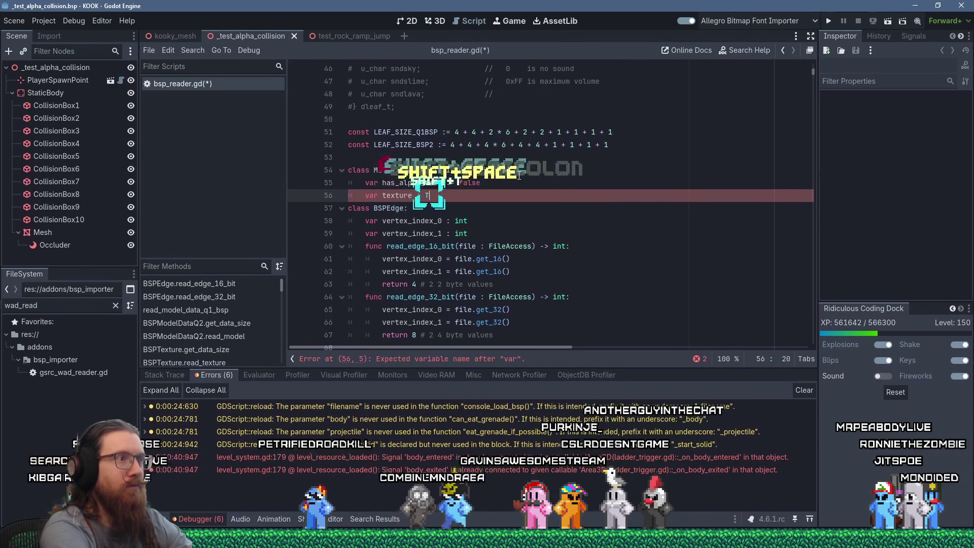
{"action": "type", "text": "exture"}
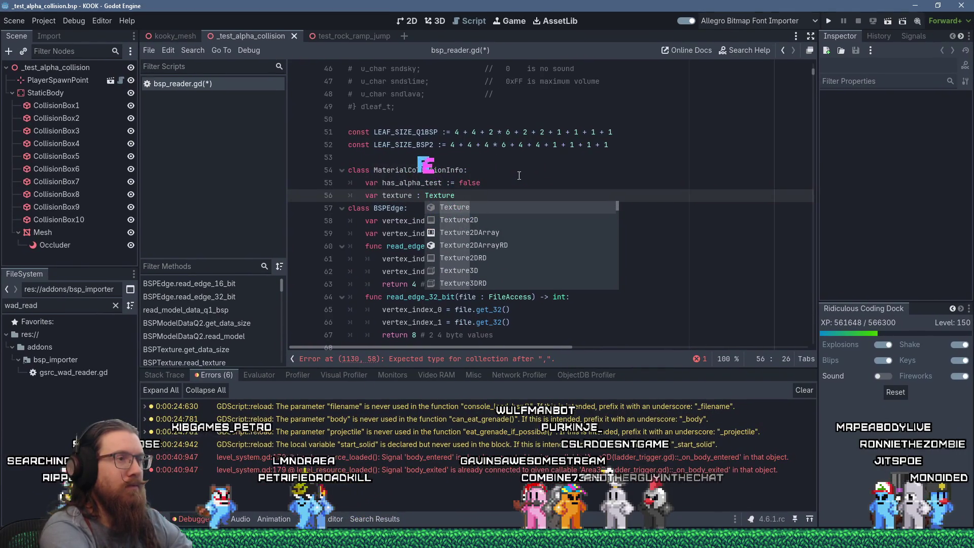
{"action": "type", "text": "2D"}
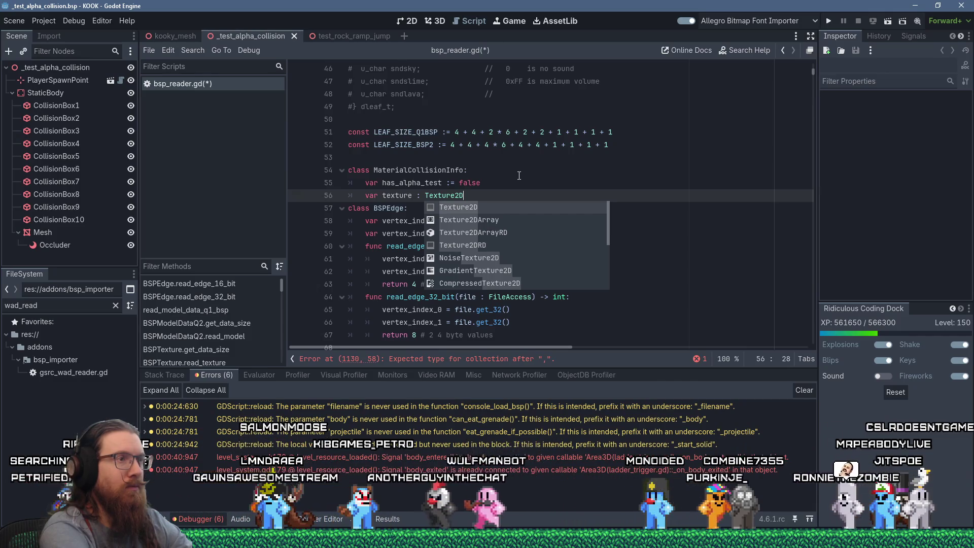
{"action": "key", "text": "Return"}
{"action": "key", "text": "Return"}
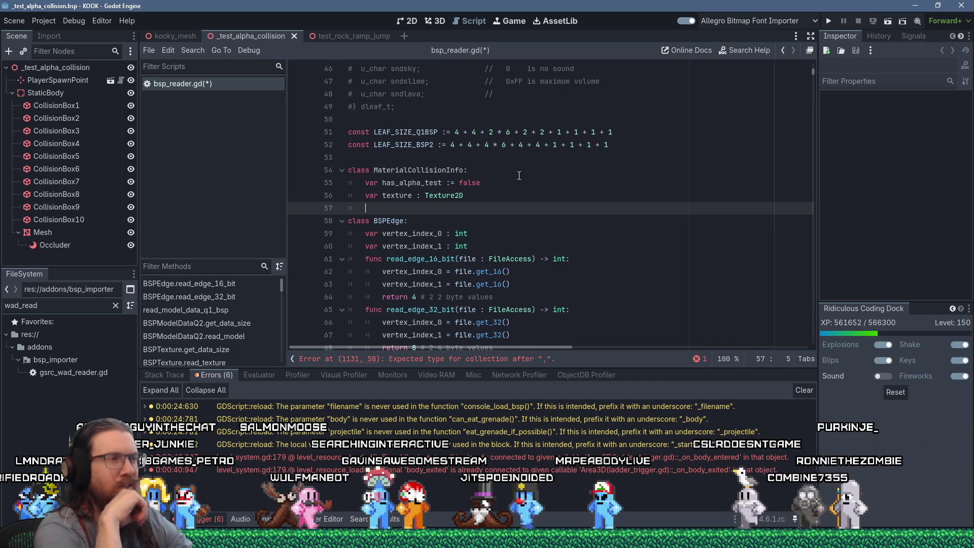
{"action": "left_click", "coordinate": [445, 198], "text": "ctrl"}
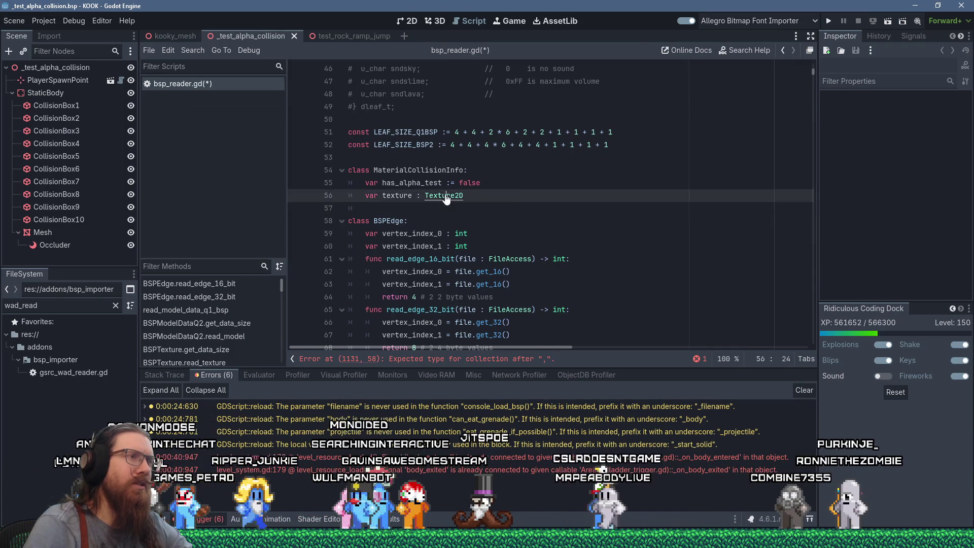
Step: Replace the 'texture : Texture2D' declaration on line 56 with 'image : Image'
{"action": "scroll", "coordinate": [496, 222], "scroll_direction": "down", "scroll_amount": 3}
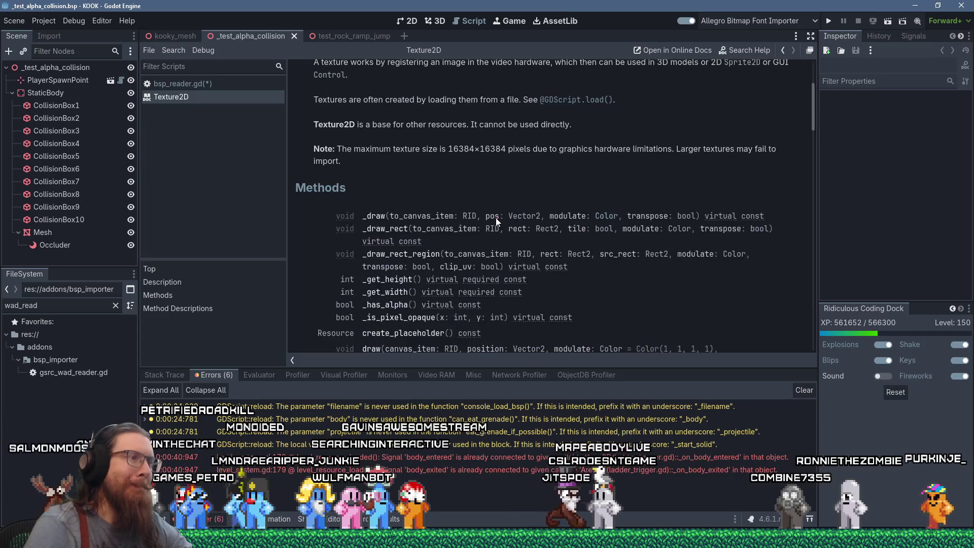
{"action": "scroll", "coordinate": [496, 222], "scroll_direction": "down", "scroll_amount": 2}
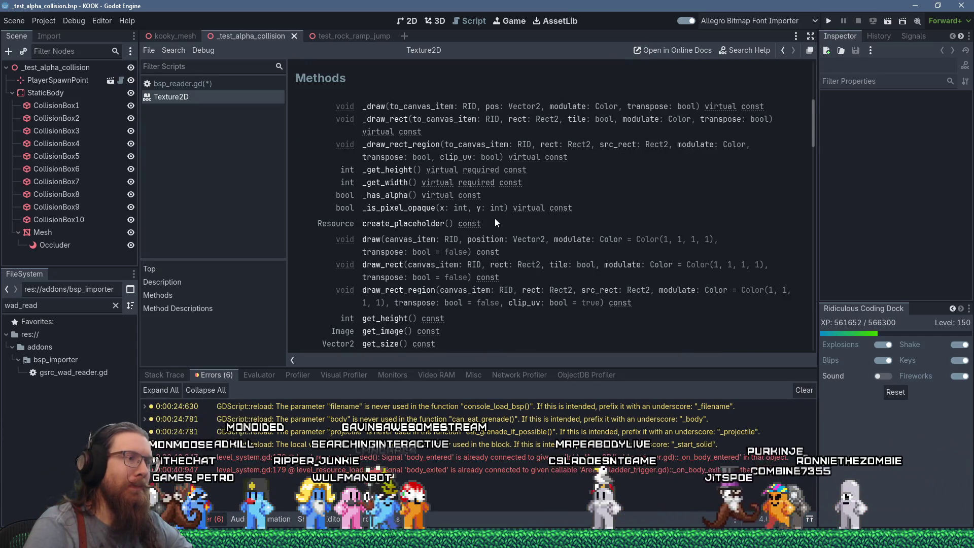
{"action": "scroll", "coordinate": [495, 218], "scroll_direction": "down", "scroll_amount": 2}
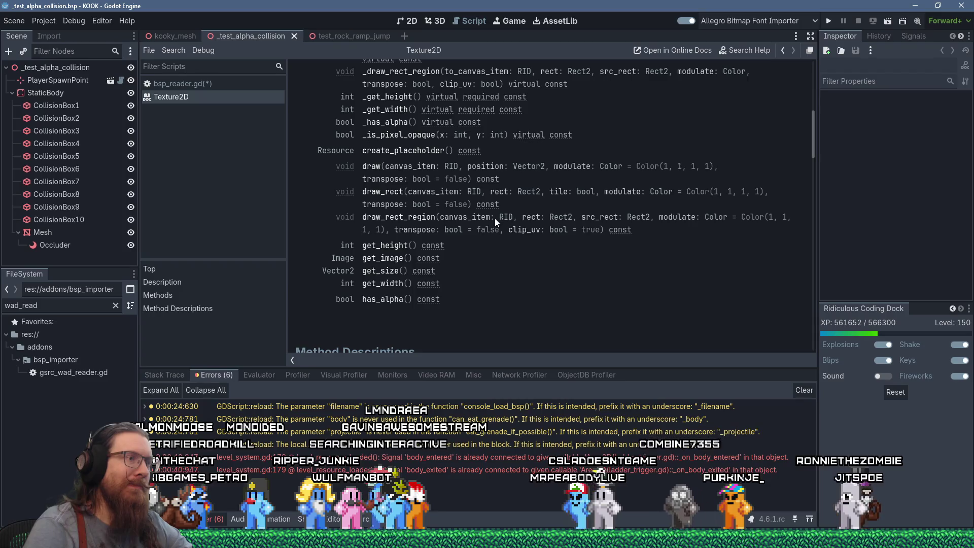
{"action": "left_click", "coordinate": [218, 83]}
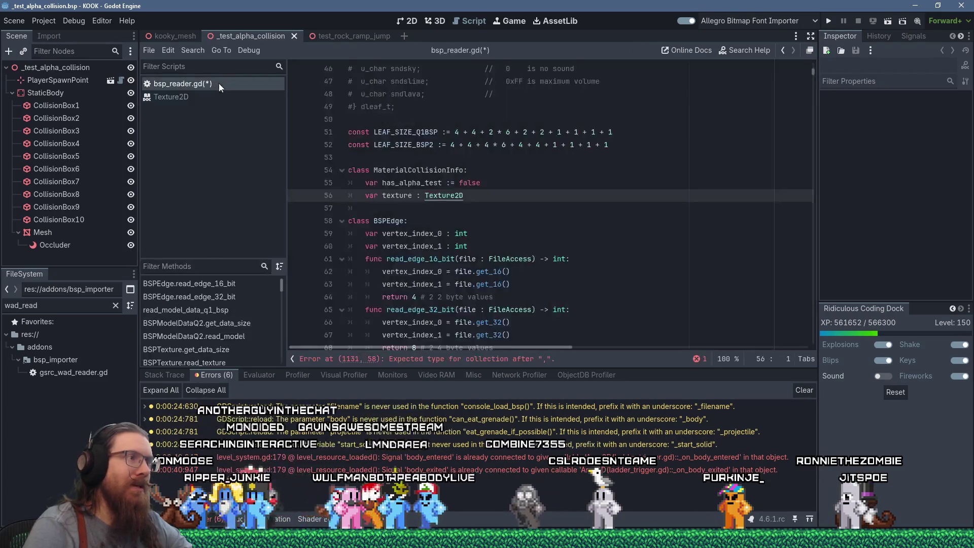
{"action": "left_click_drag", "start_coordinate": [384, 195], "coordinate": [519, 195]}
{"action": "type", "text": "image :"}
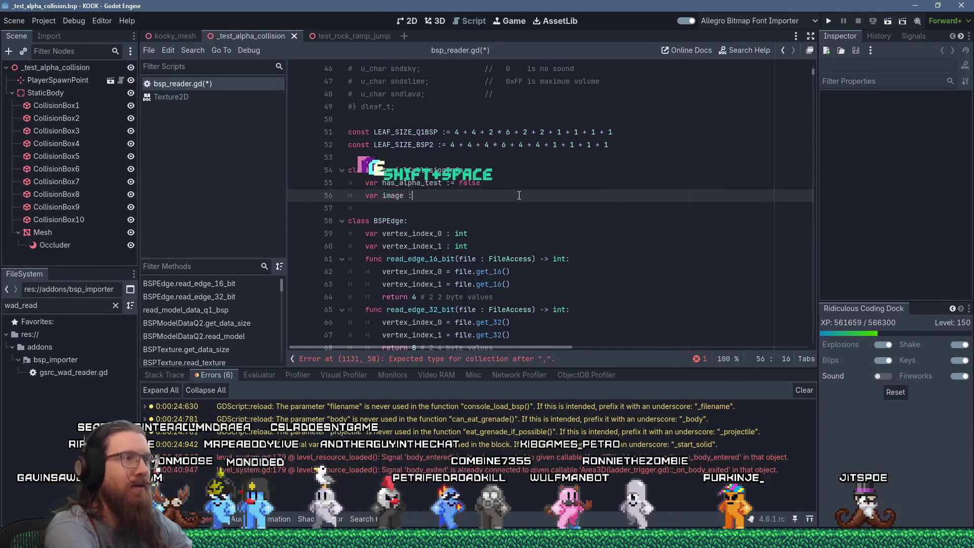
{"action": "type", "text": "IImage"}
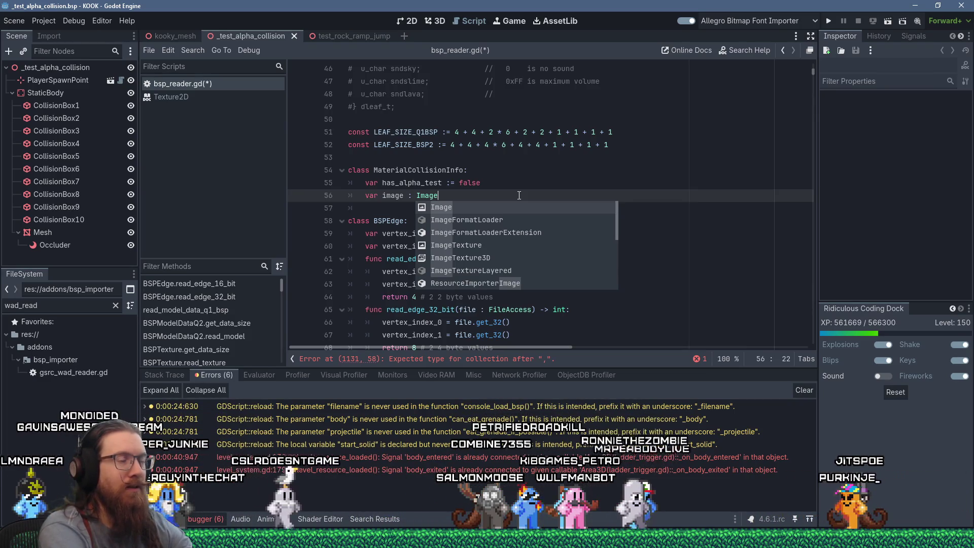
{"action": "key", "text": "Escape"}
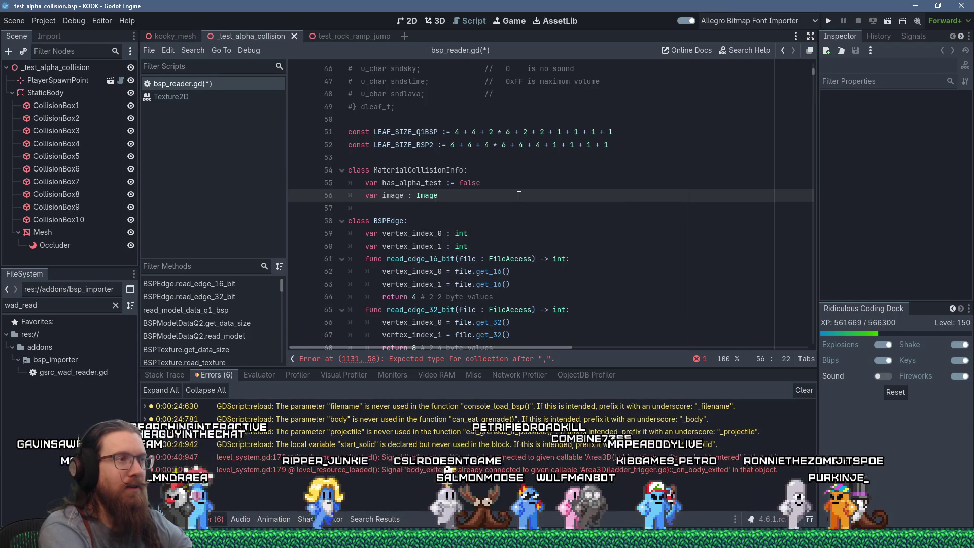
{"action": "key", "text": "Return"}
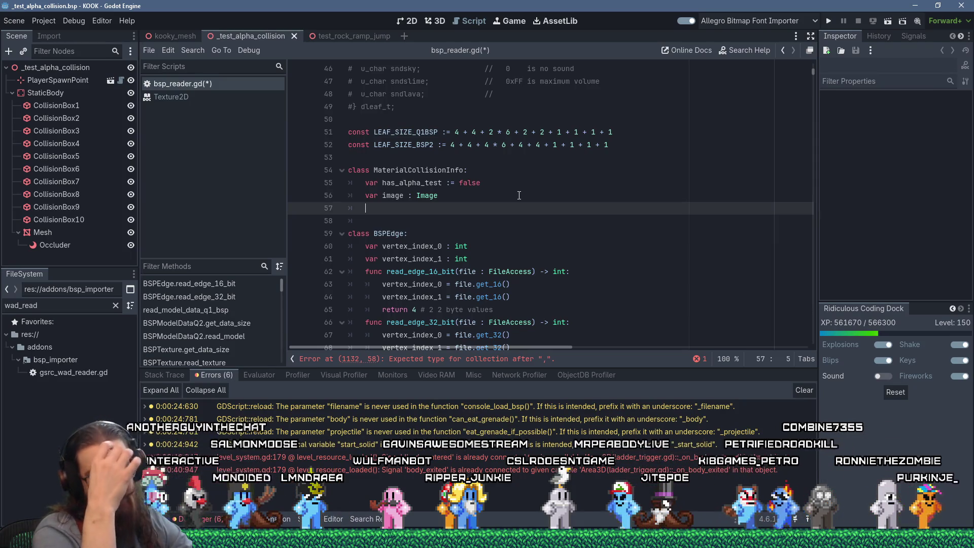
Step: Add 'var material_type : int' commented 'To be used in the future for metal, wood, etc.'
{"action": "type", "text": "var material_type "}
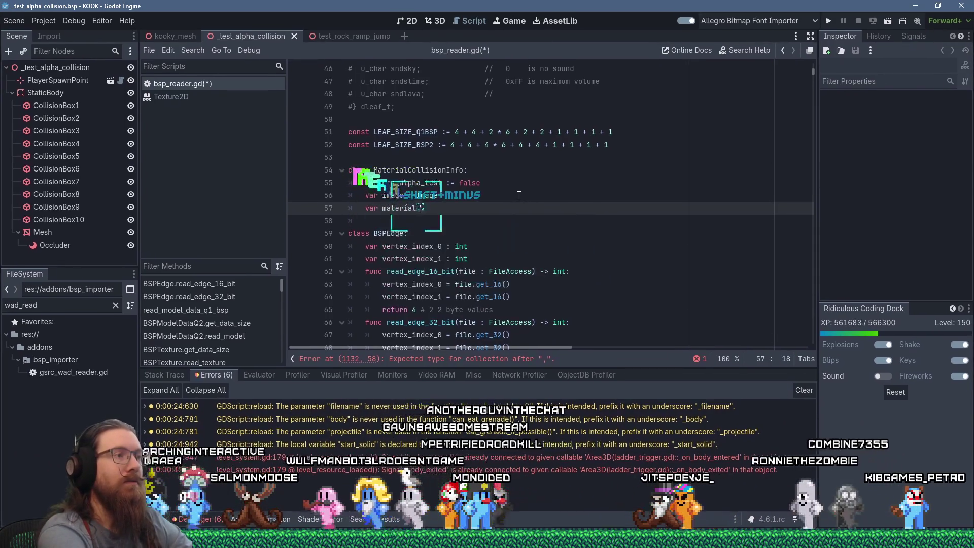
{"action": "type", "text": ":"}
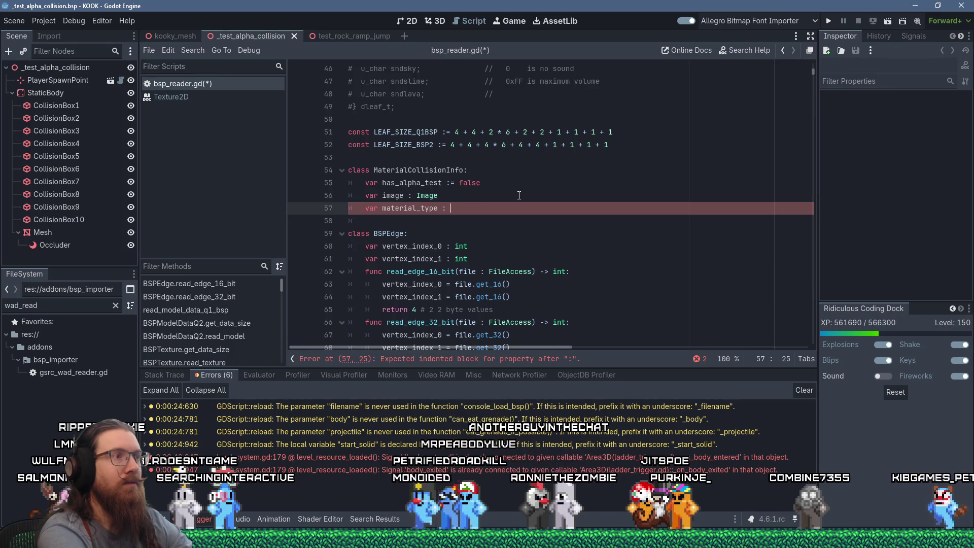
{"action": "type", "text": "int"}
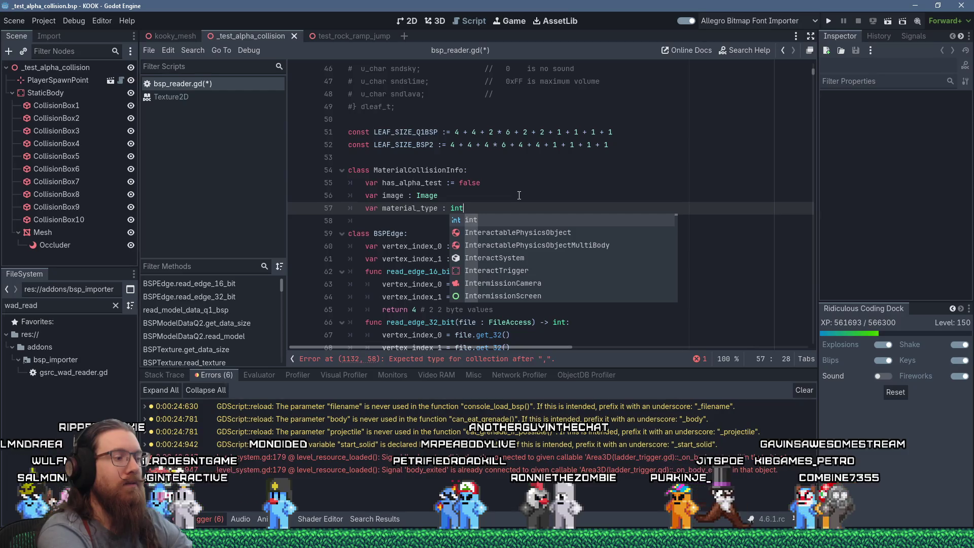
{"action": "type", "text": " #"}
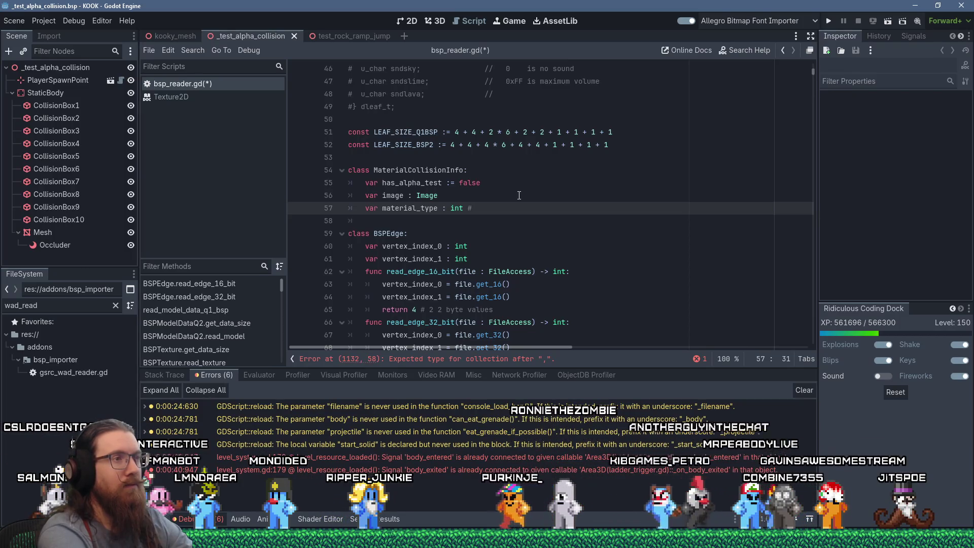
{"action": "type", "text": "To be use"}
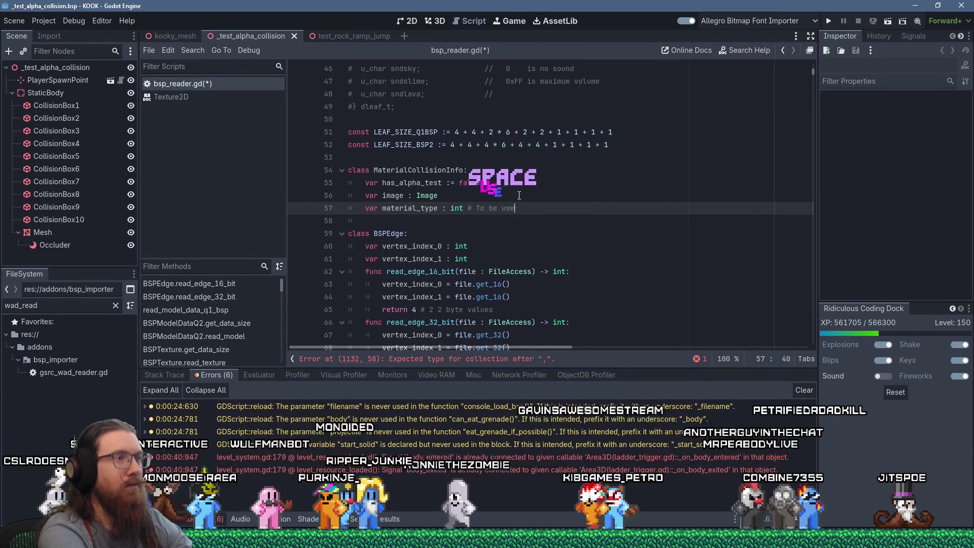
{"action": "type", "text": "d in the future"}
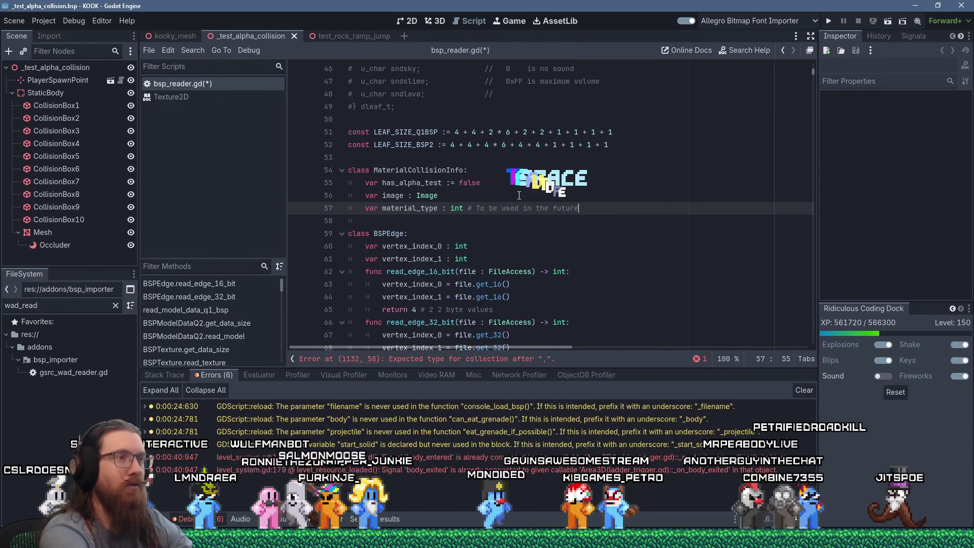
{"action": "type", "text": " for "}
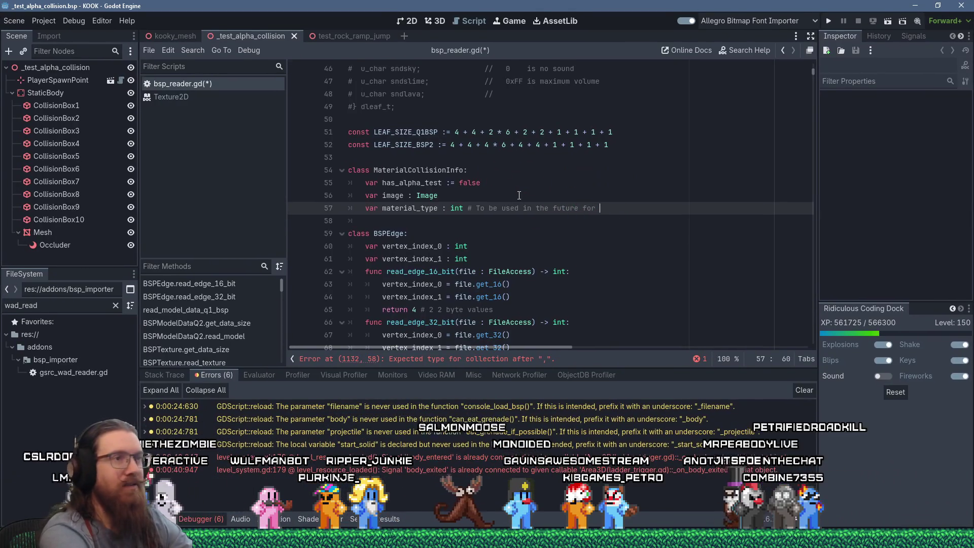
{"action": "type", "text": "metal, wood, etc."}
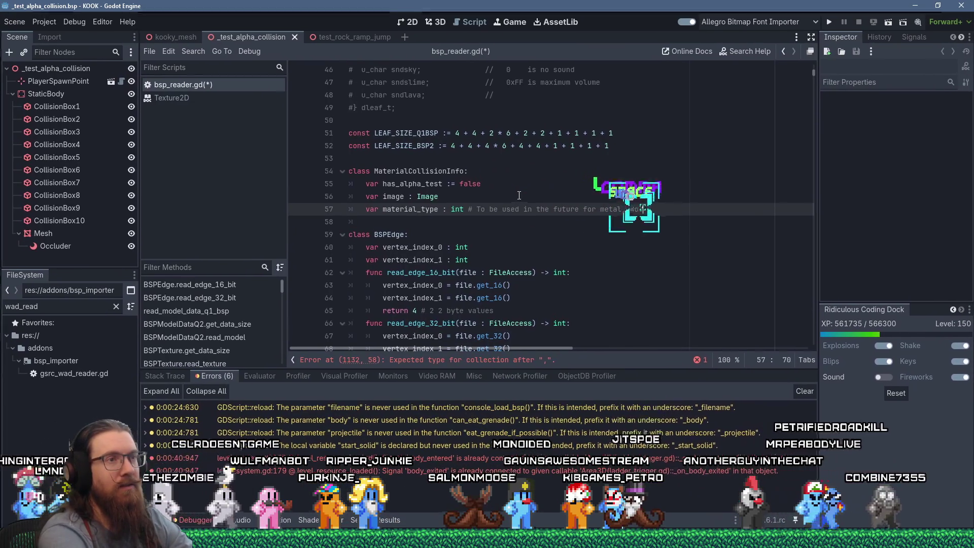
{"action": "key", "text": "Return"}
{"action": "key", "text": "BackSpace"}
{"action": "key", "text": "Return"}
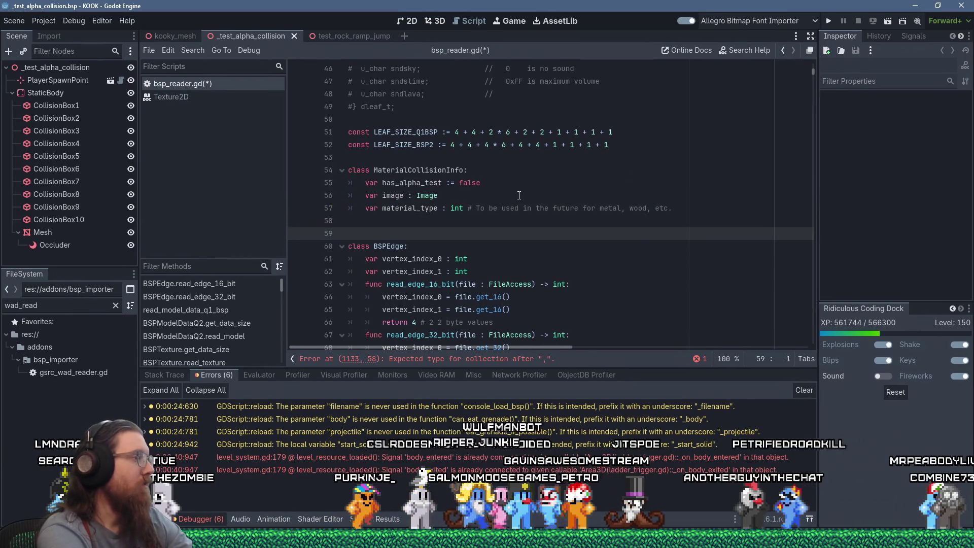
{"action": "key", "text": "Up"}
{"action": "key", "text": "Up"}
{"action": "key", "text": "Home"}
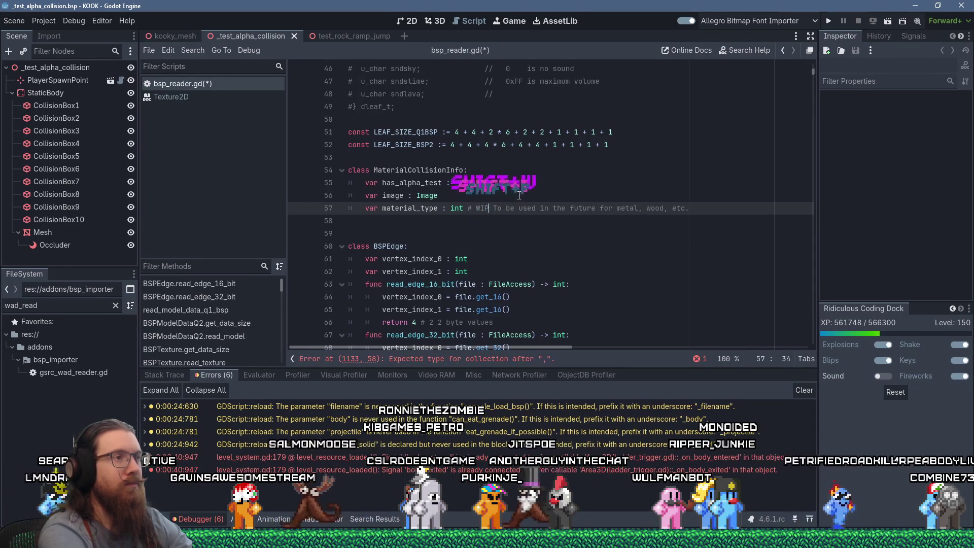
{"action": "key", "text": "shift+BackSpace"}
{"action": "key", "text": "shift+BackSpace"}
{"action": "key", "text": "shift+BackSpace"}
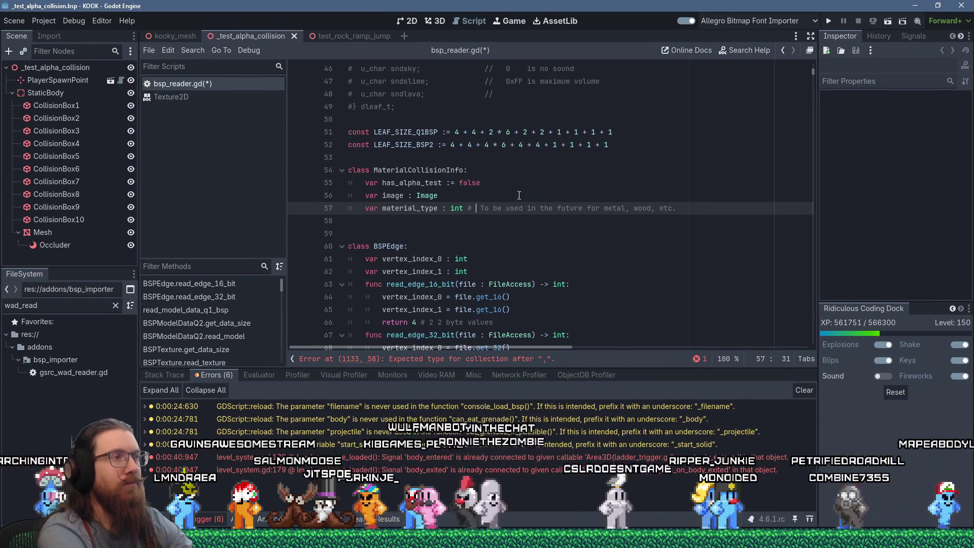
{"action": "key", "text": "BackSpace"}
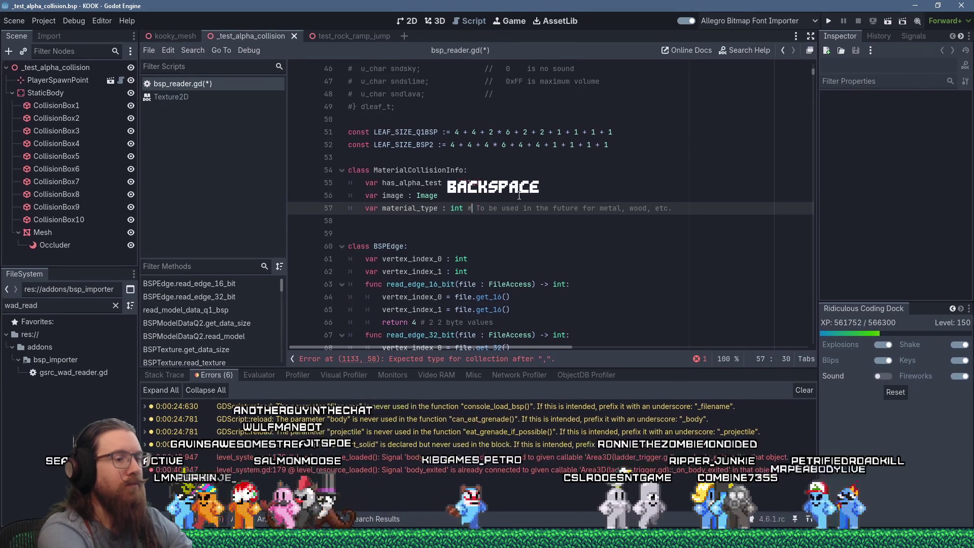
Step: Comment out the material_type line with # and save bsp_reader.gd, acknowledging the save message
{"action": "key", "text": "Home"}
{"action": "type", "text": "#"}
{"action": "key", "text": "Down"}
{"action": "key", "text": "ctrl+s"}
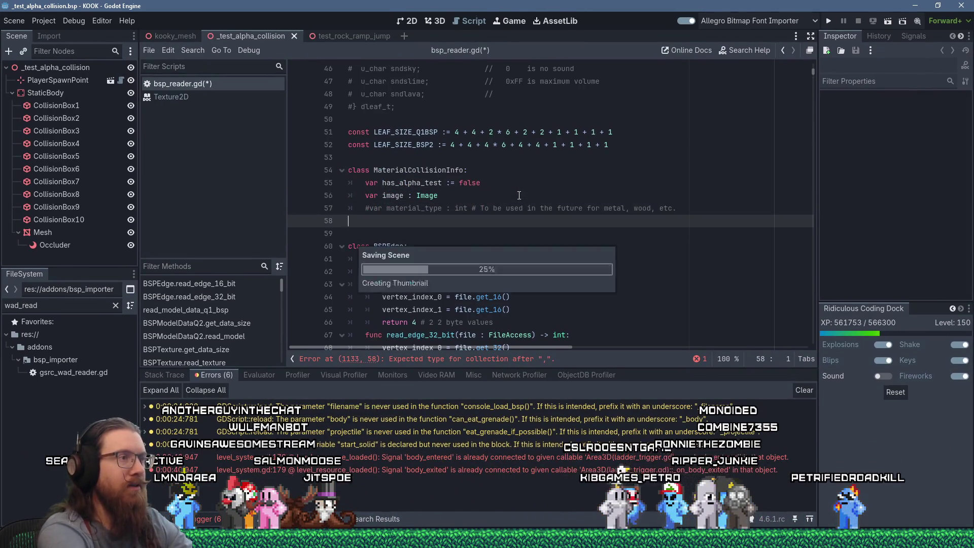
{"action": "key", "text": "Return"}
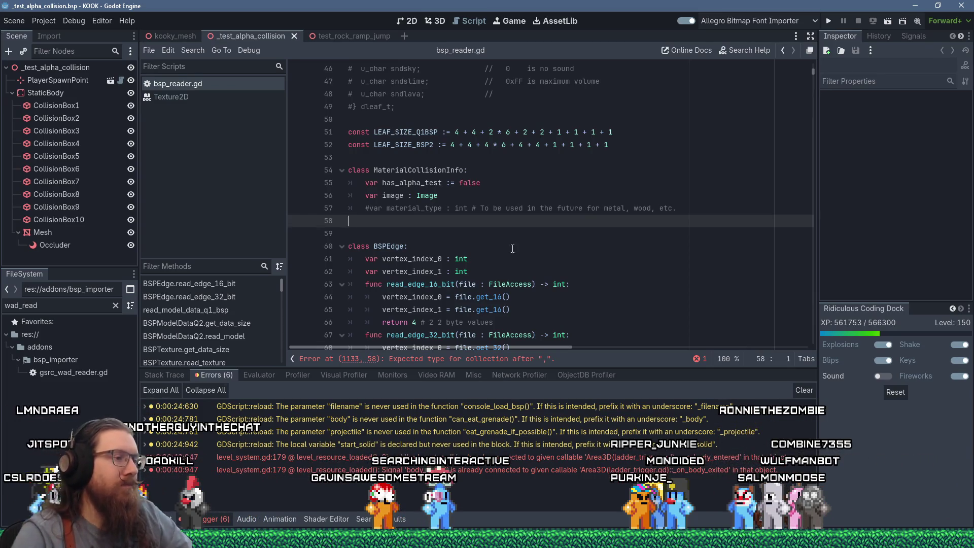
{"action": "left_click", "coordinate": [293, 482]}
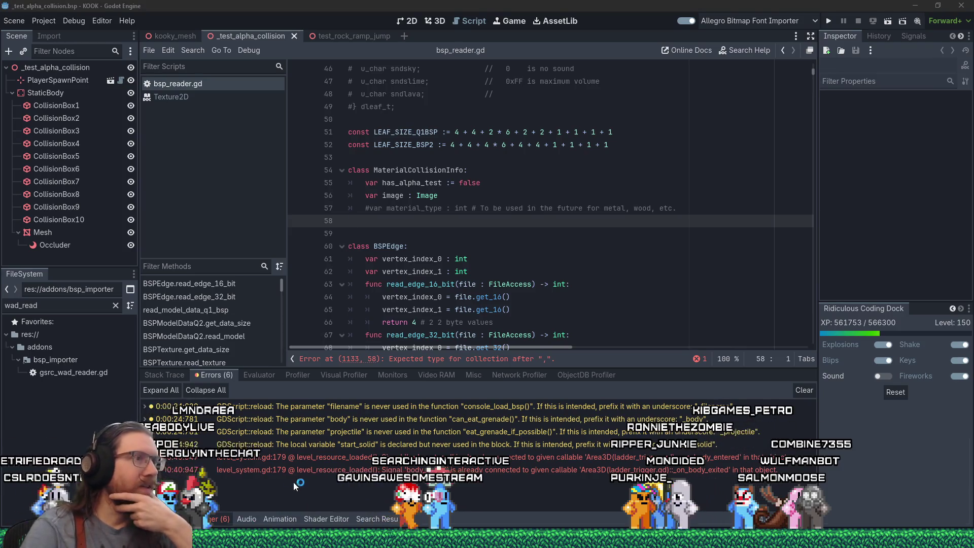
Step: Draw a rectangle, then a triangle inside spanning its bottom corners with apex on the top edge
{"action": "left_click", "coordinate": [228, 45]}
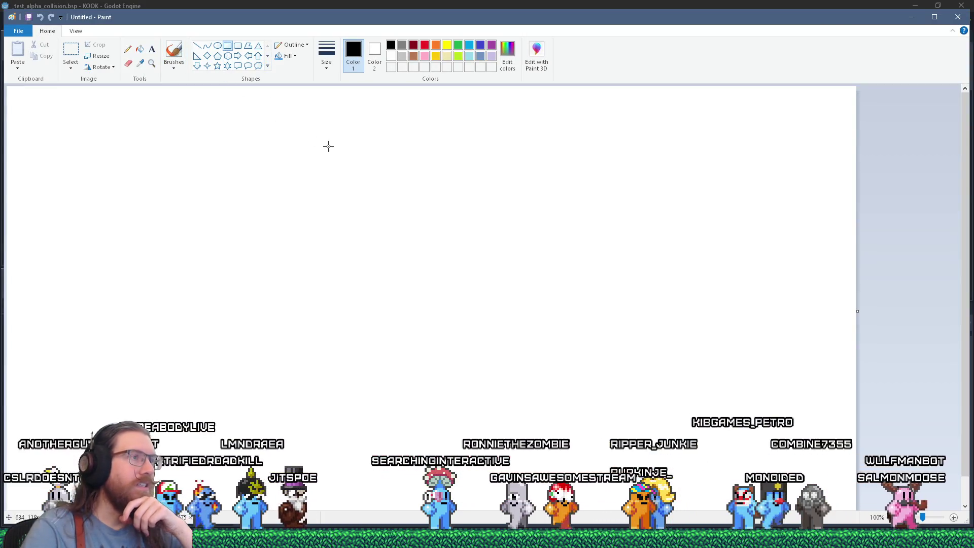
{"action": "left_click_drag", "start_coordinate": [328, 147], "coordinate": [531, 292]}
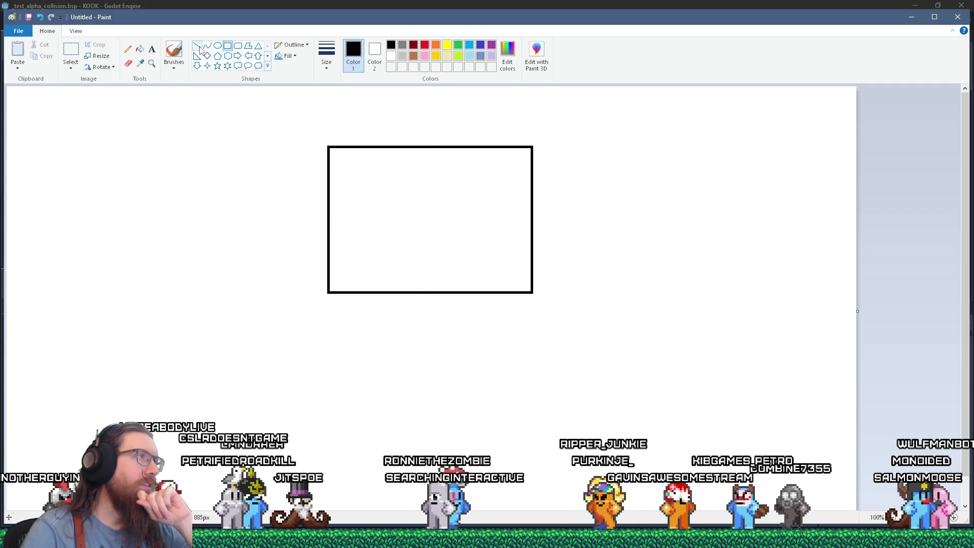
{"action": "left_click", "coordinate": [258, 46]}
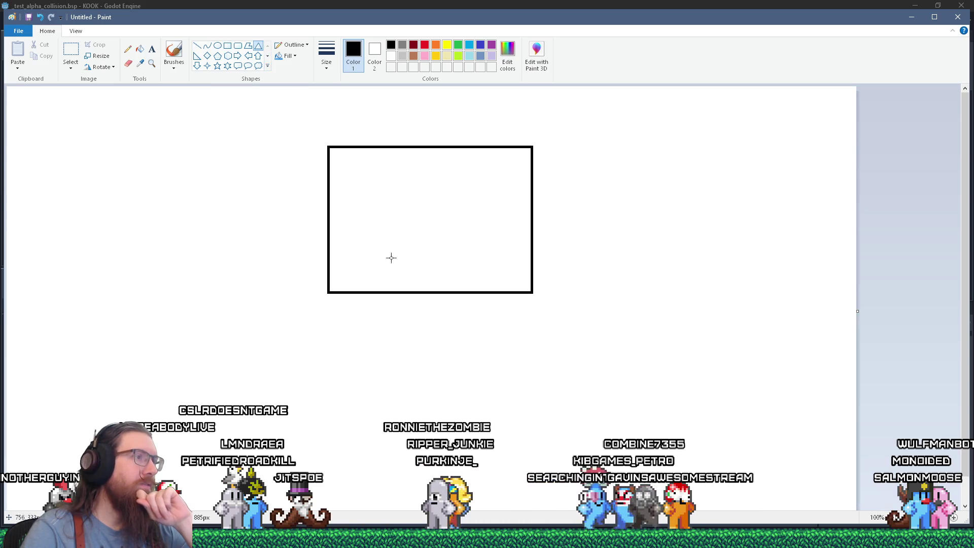
{"action": "mouse_move", "coordinate": [354, 199]}
{"action": "left_mouse_down"}
{"action": "mouse_move", "coordinate": [496, 287]}
{"action": "mouse_move", "coordinate": [533, 292]}
{"action": "left_mouse_up"}
{"action": "left_click_drag", "start_coordinate": [354, 292], "coordinate": [329, 292]}
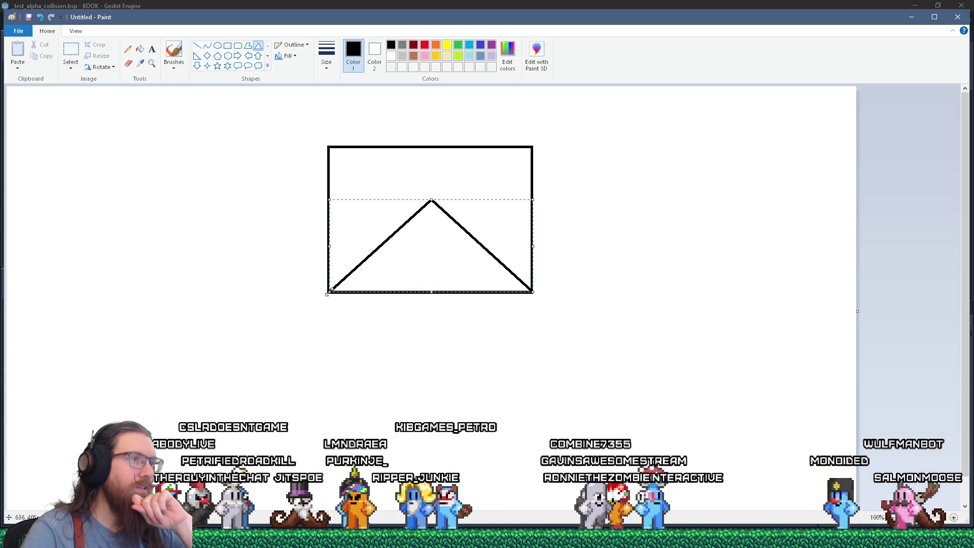
{"action": "left_click_drag", "start_coordinate": [431, 199], "coordinate": [437, 143]}
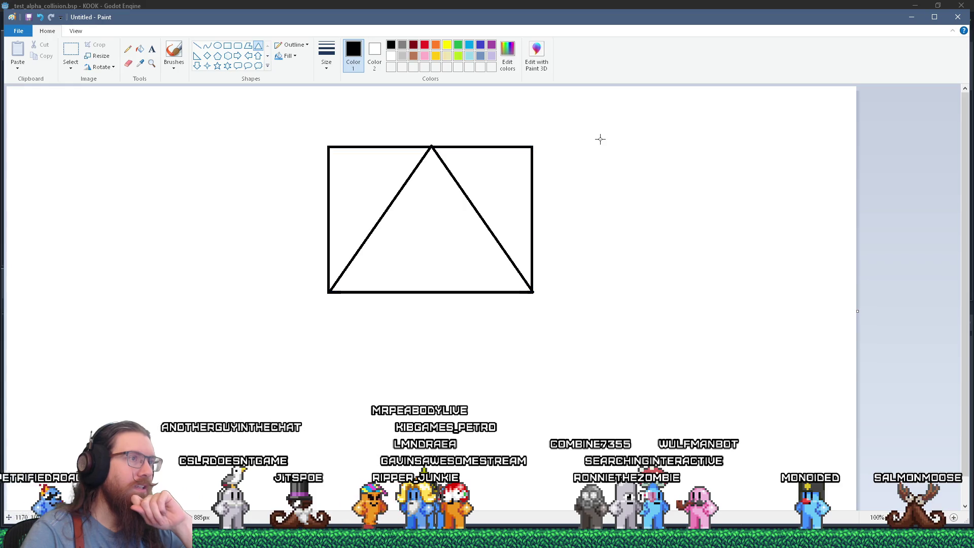
{"action": "left_click", "coordinate": [173, 50]}
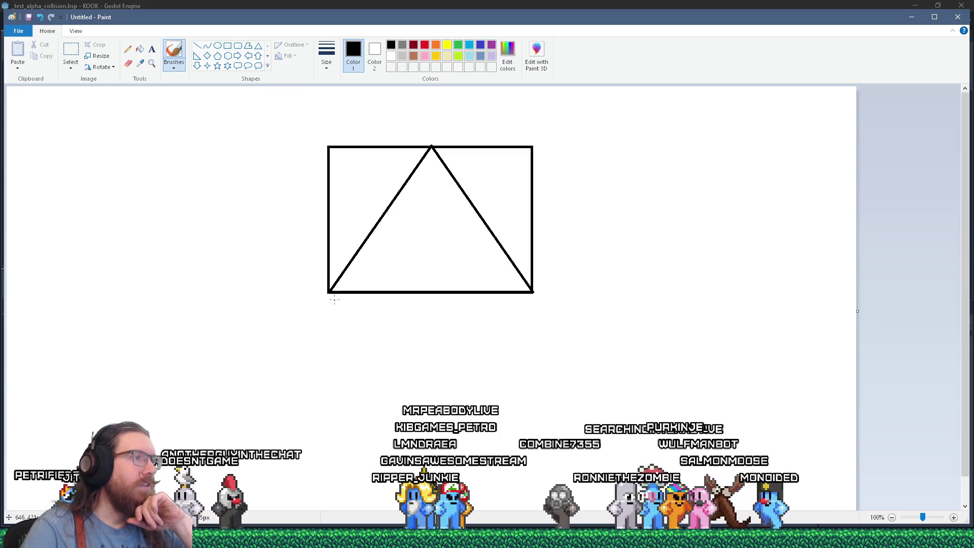
Step: Mark the triangle's vertices, label them 0,1, 0.5,0 and 1,1 with a UV note, and add an x inside
{"action": "left_click_drag", "start_coordinate": [425, 144], "coordinate": [429, 147]}
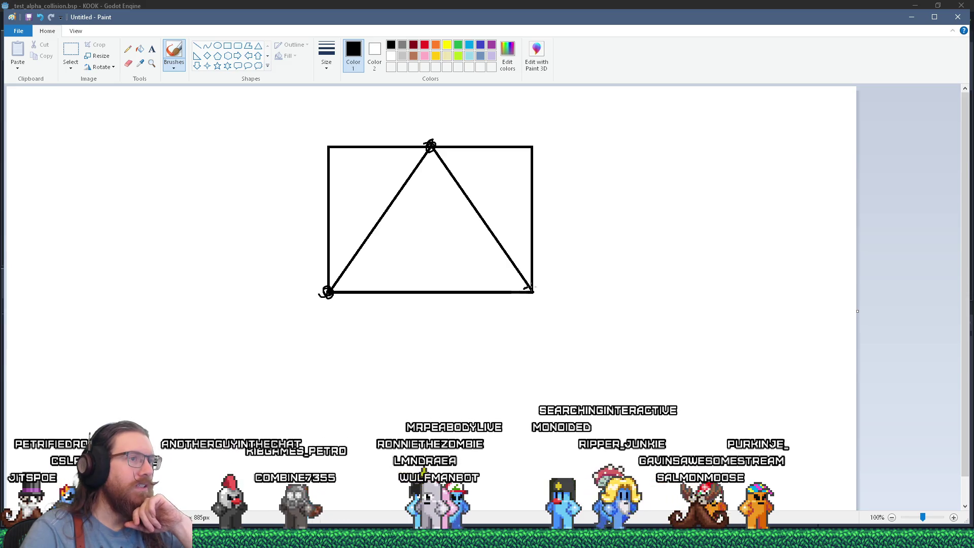
{"action": "left_click_drag", "start_coordinate": [529, 288], "coordinate": [533, 292]}
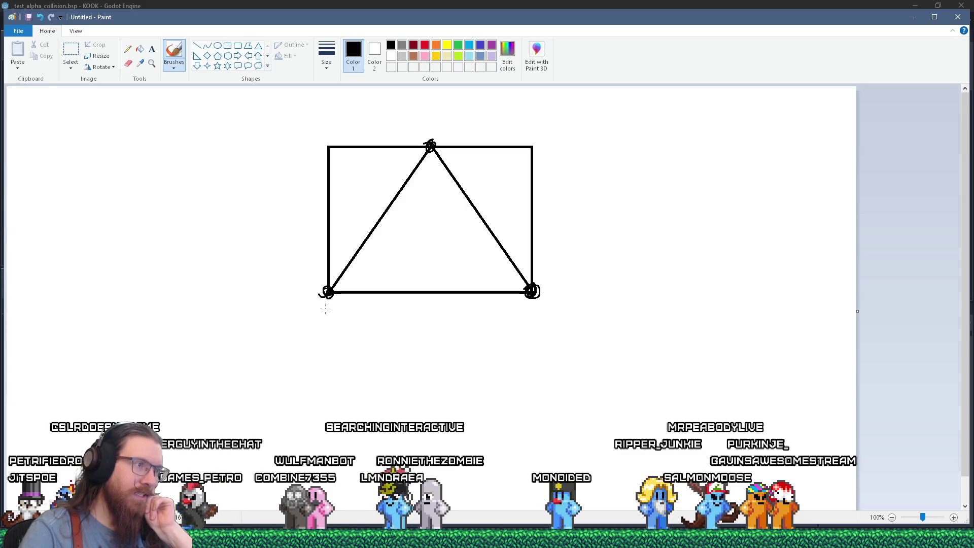
{"action": "mouse_move", "coordinate": [321, 305]}
{"action": "left_mouse_down"}
{"action": "mouse_move", "coordinate": [337, 315]}
{"action": "mouse_move", "coordinate": [353, 300]}
{"action": "left_mouse_up"}
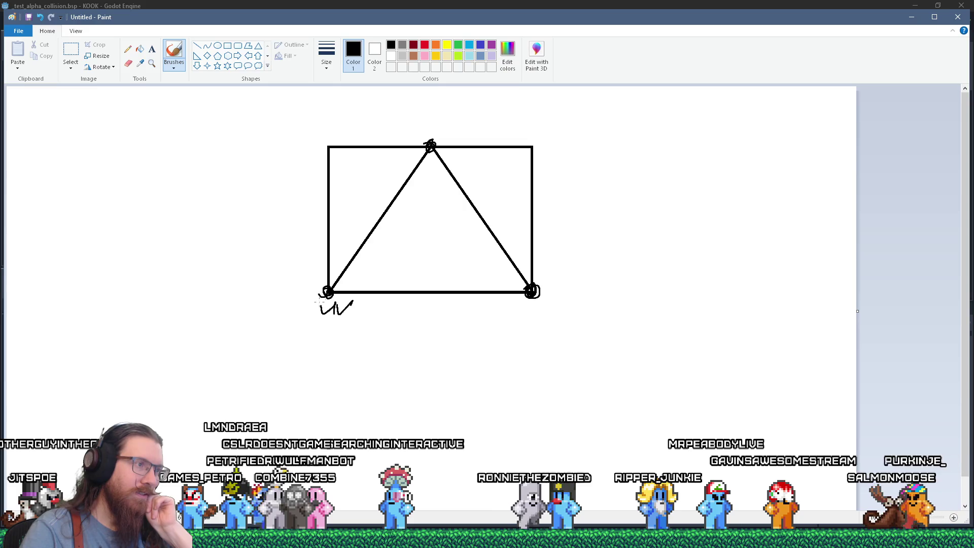
{"action": "mouse_move", "coordinate": [322, 320]}
{"action": "left_mouse_down"}
{"action": "mouse_move", "coordinate": [315, 330]}
{"action": "mouse_move", "coordinate": [325, 320]}
{"action": "mouse_move", "coordinate": [325, 336]}
{"action": "left_mouse_up"}
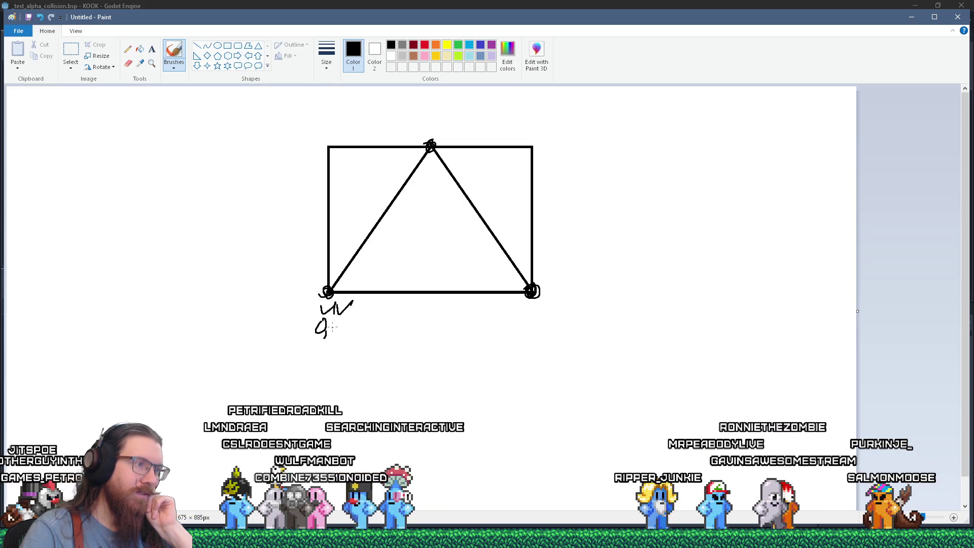
{"action": "mouse_move", "coordinate": [424, 119]}
{"action": "left_mouse_down"}
{"action": "mouse_move", "coordinate": [434, 127]}
{"action": "mouse_move", "coordinate": [440, 118]}
{"action": "mouse_move", "coordinate": [441, 130]}
{"action": "mouse_move", "coordinate": [449, 119]}
{"action": "left_mouse_up"}
{"action": "left_click", "coordinate": [430, 128]}
{"action": "left_click_drag", "start_coordinate": [536, 306], "coordinate": [541, 327]}
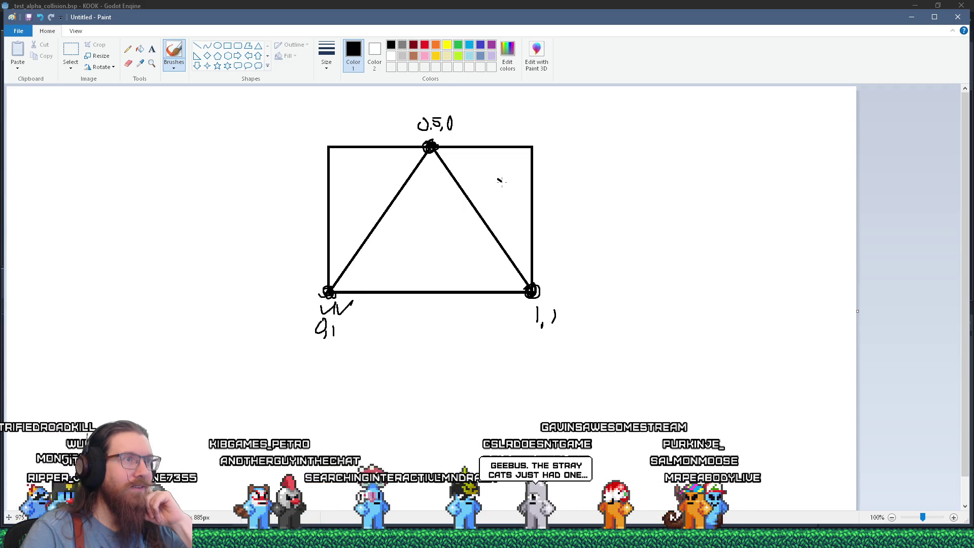
{"action": "left_click_drag", "start_coordinate": [504, 177], "coordinate": [498, 185]}
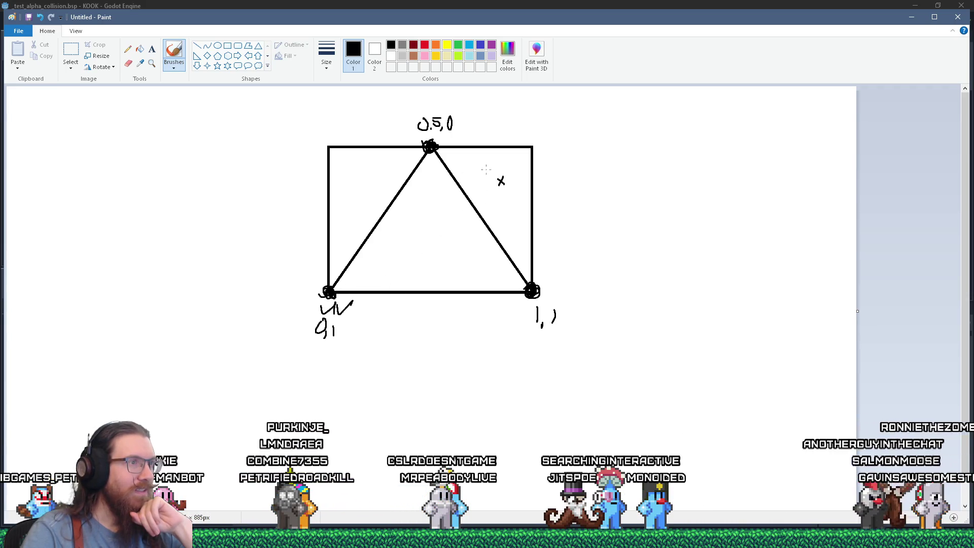
Step: Circle the x mark, draw two vertical lines right of the triangle, and return to Godot
{"action": "mouse_move", "coordinate": [496, 173]}
{"action": "left_mouse_down"}
{"action": "mouse_move", "coordinate": [495, 192]}
{"action": "mouse_move", "coordinate": [495, 169]}
{"action": "left_mouse_up"}
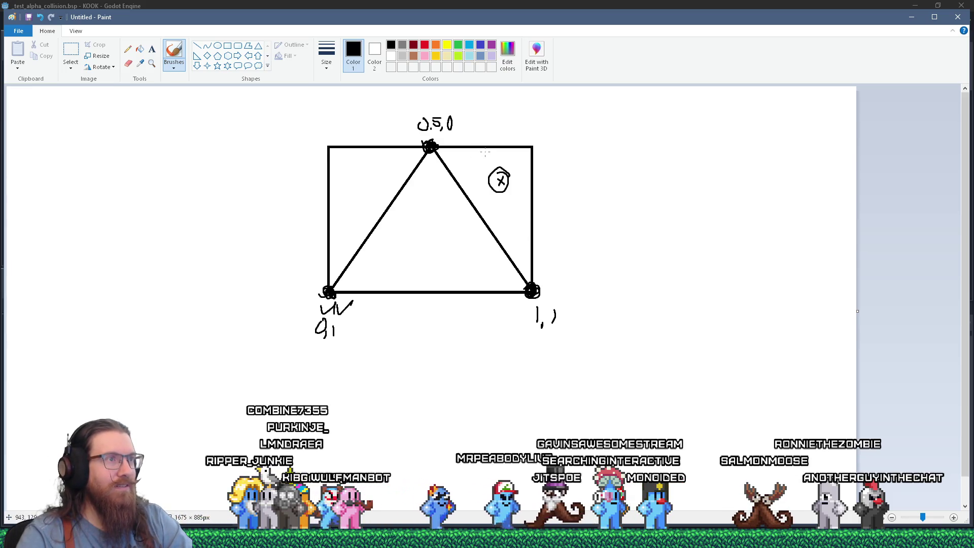
{"action": "left_click_drag", "start_coordinate": [485, 239], "coordinate": [485, 279]}
{"action": "left_click_drag", "start_coordinate": [511, 150], "coordinate": [512, 288]}
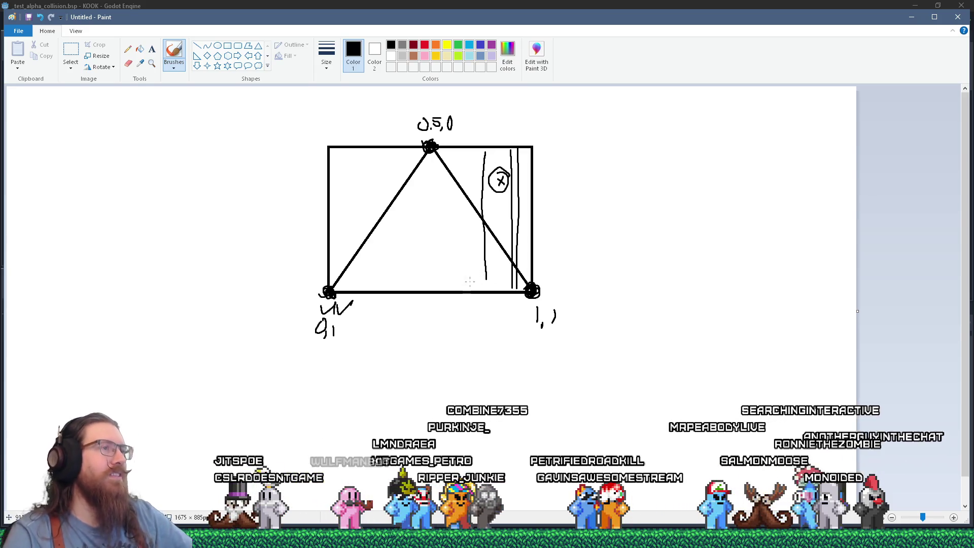
{"action": "key", "text": "alt+Tab"}
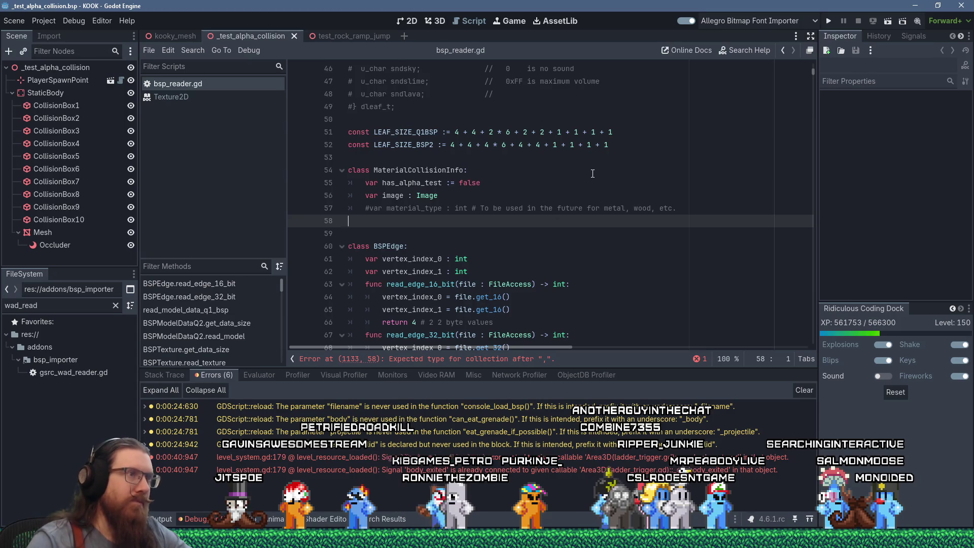
Step: Add a 'var verts : PackedVector3Array = []' field to MaterialCollisionInfo
{"action": "key", "text": "Up"}
{"action": "key", "text": "Up"}
{"action": "key", "text": "End"}
{"action": "key", "text": "Return"}
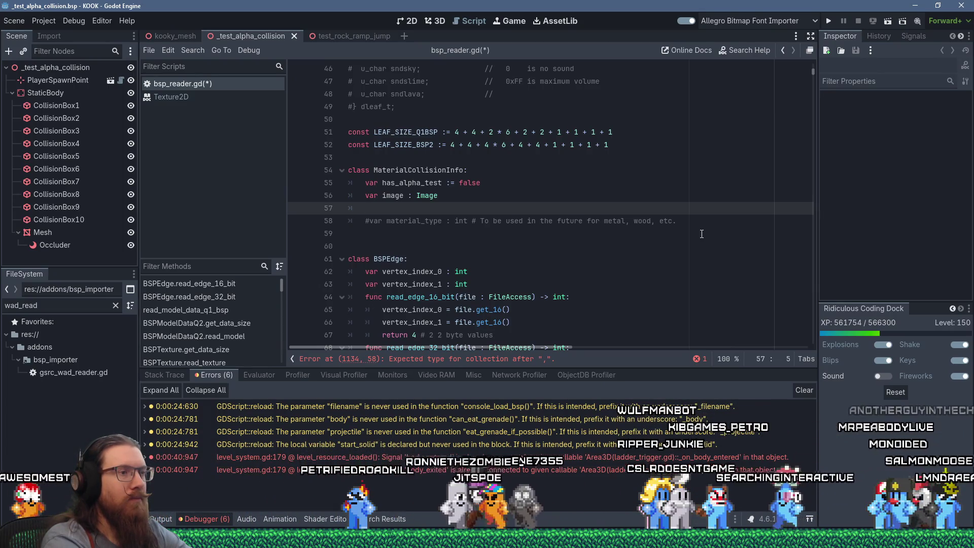
{"action": "type", "text": "PackedVe"}
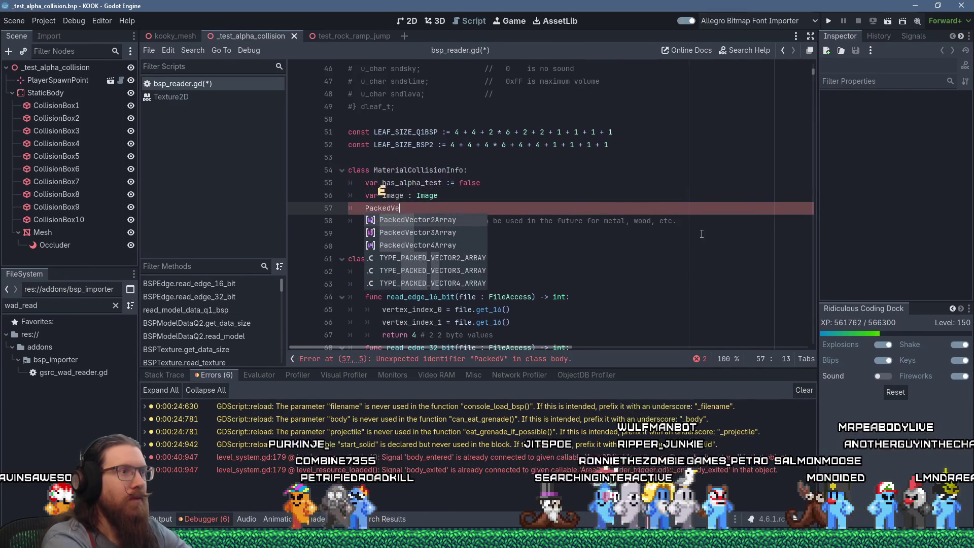
{"action": "key", "text": "Down"}
{"action": "key", "text": "Return"}
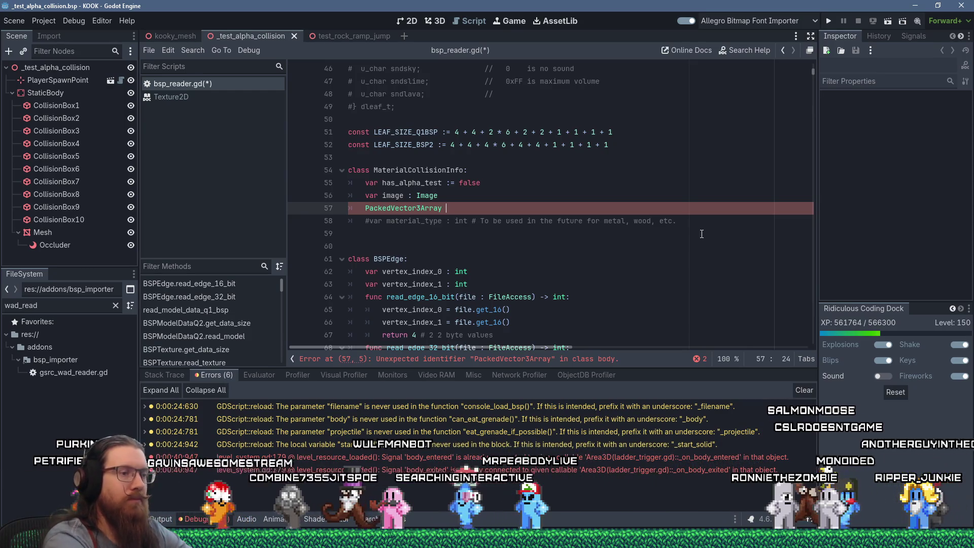
{"action": "key", "text": "Home"}
{"action": "type", "text": "var"}
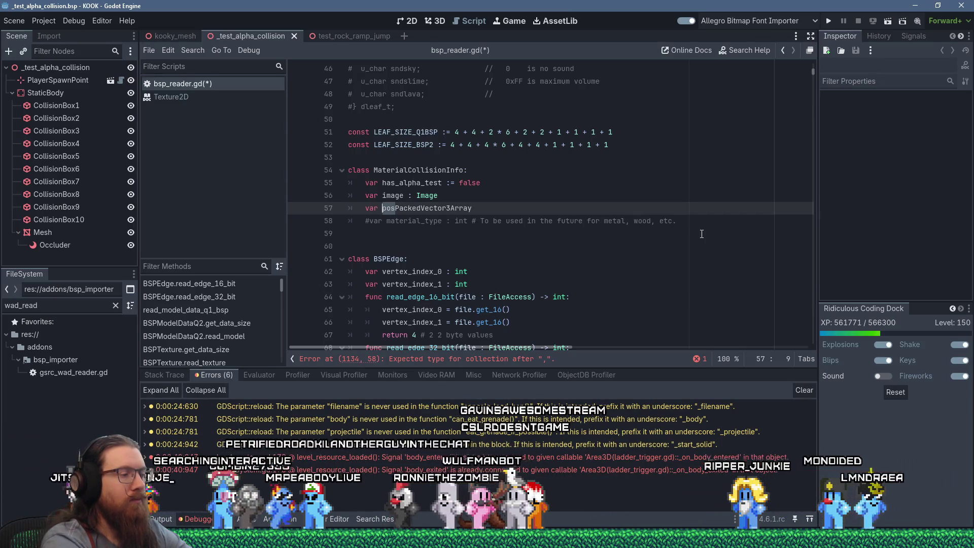
{"action": "type", "text": "verts"}
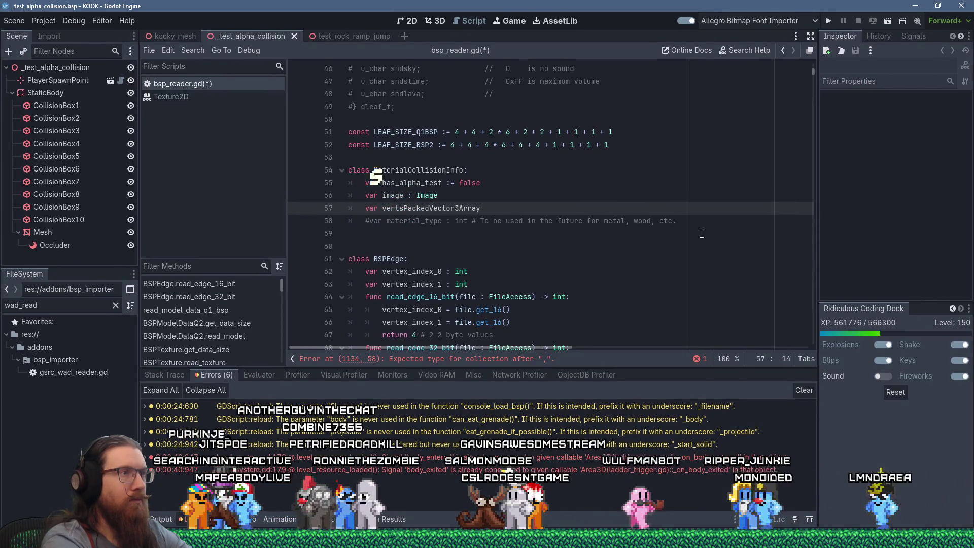
{"action": "type", "text": " : "}
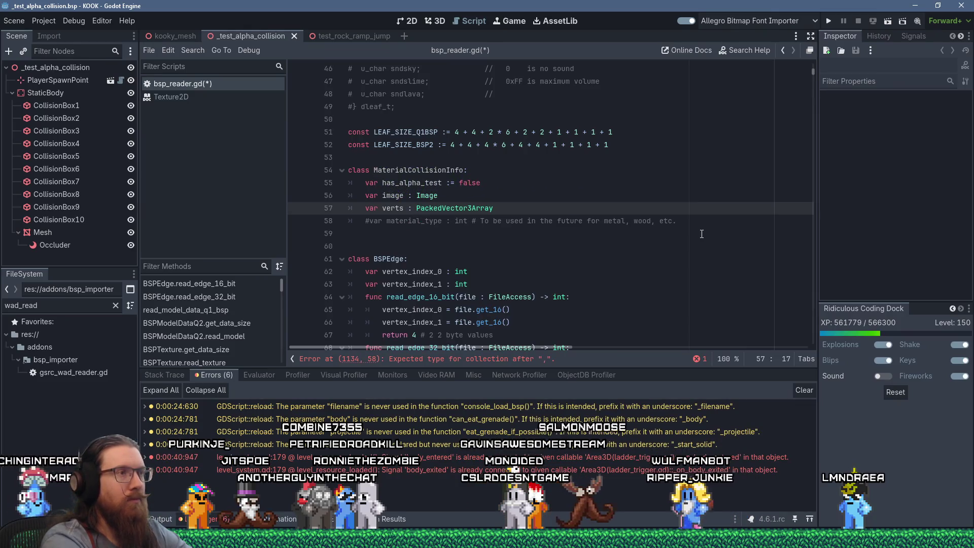
{"action": "type", "text": "= []"}
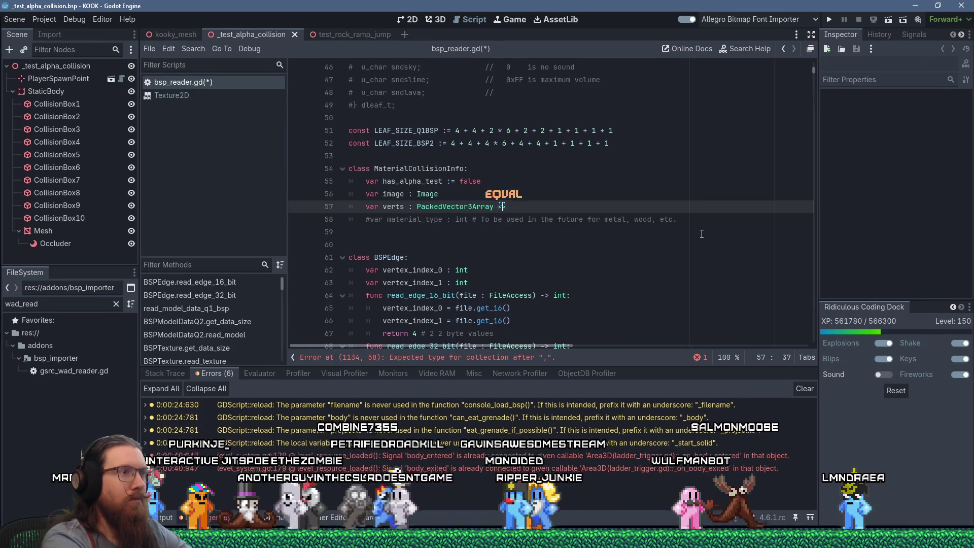
{"action": "key", "text": "Return"}
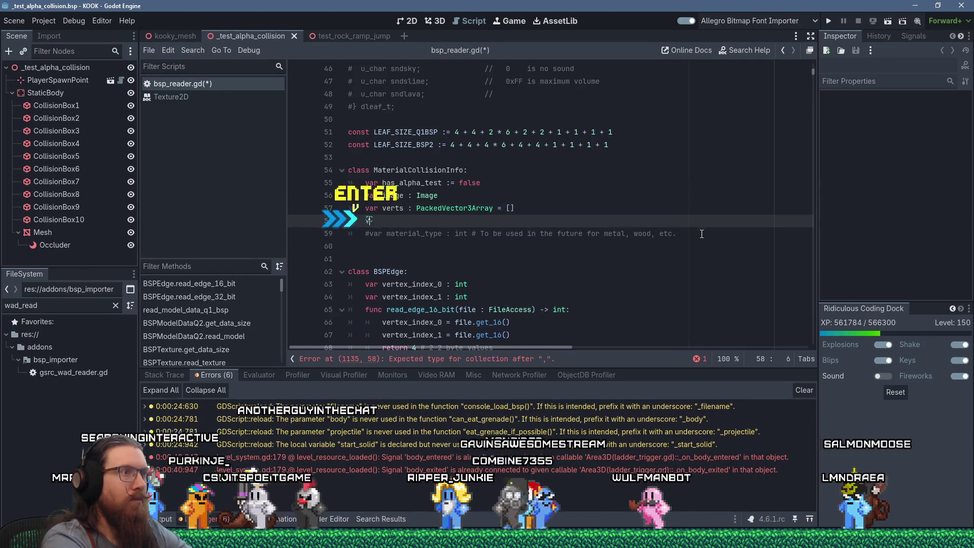
Step: Add 'var uvs : PackedVector2Array = []' and make the image field default to null
{"action": "type", "text": "var uvs : PackedVector2Array"}
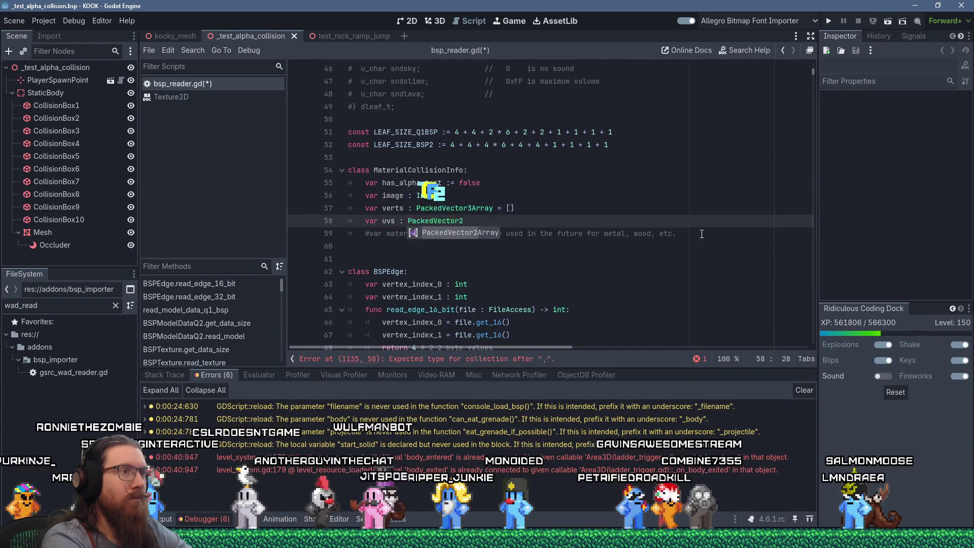
{"action": "type", "text": " = []"}
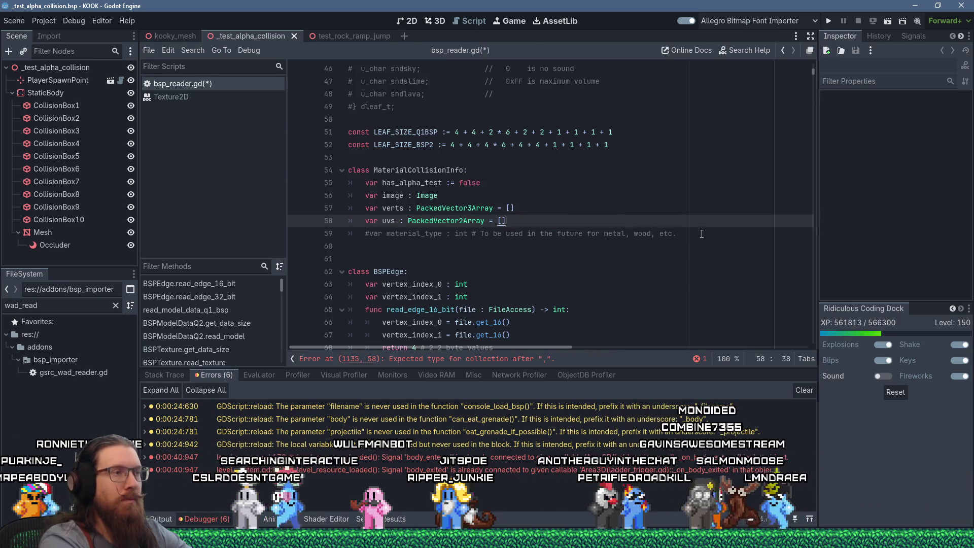
{"action": "key", "text": "Up"}
{"action": "key", "text": "Up"}
{"action": "type", "text": "= "}
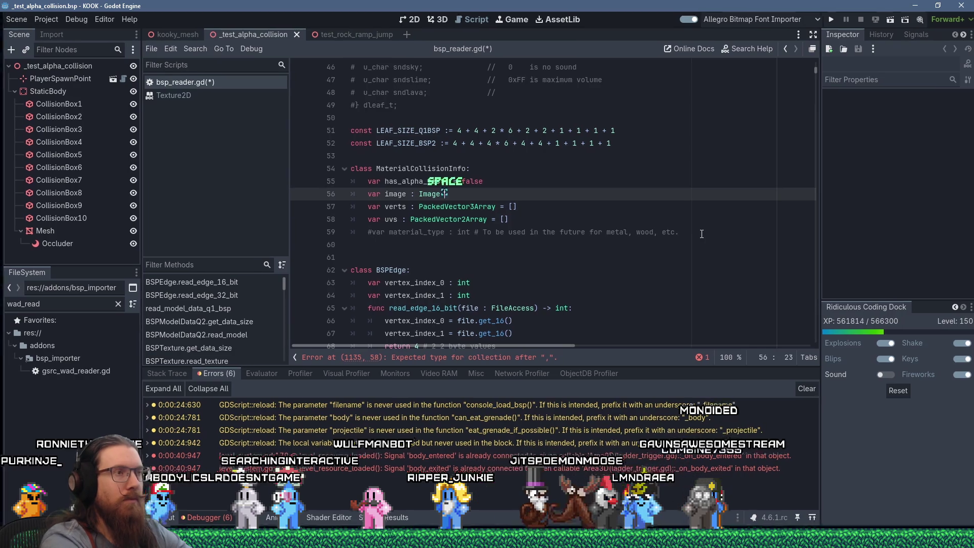
{"action": "type", "text": "null"}
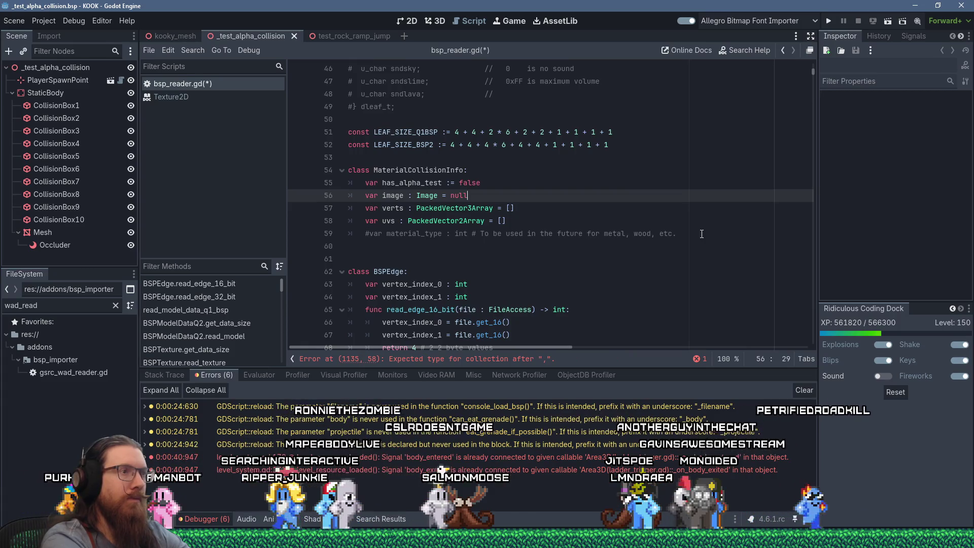
{"action": "key", "text": "Down"}
{"action": "key", "text": "Down"}
{"action": "key", "text": "Down"}
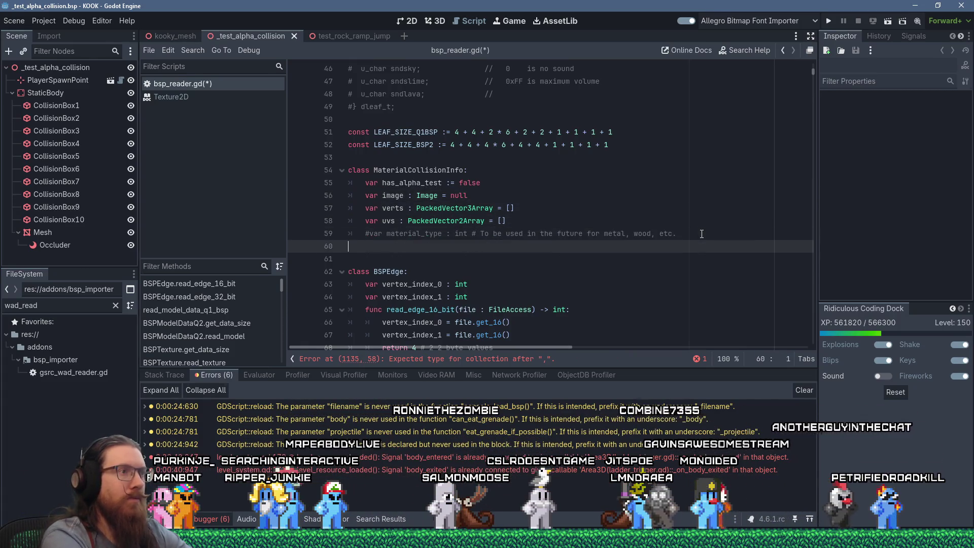
{"action": "key", "text": "Up"}
{"action": "key", "text": "Up"}
{"action": "key", "text": "Up"}
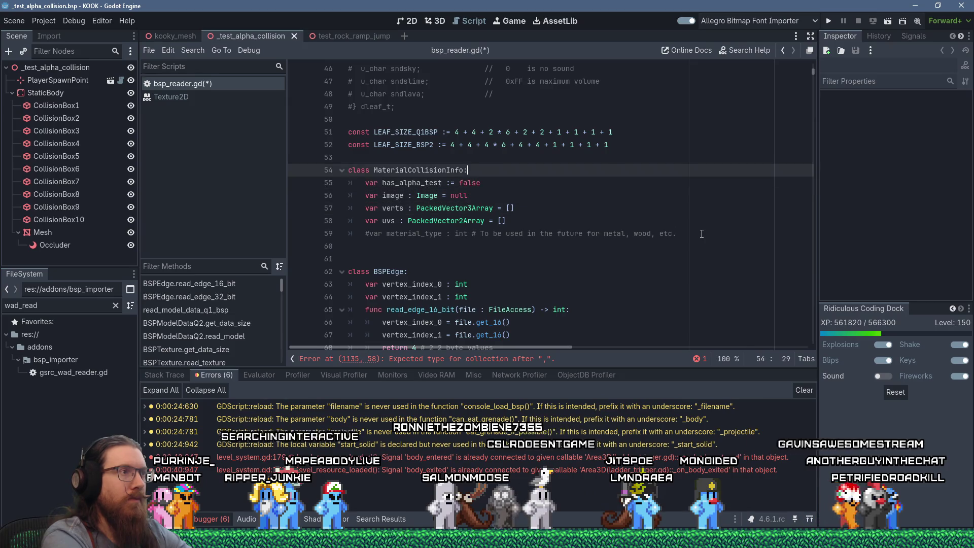
Step: Add the doc comment '## Class will be stored as metadata on the collision shape node' above the class
{"action": "key", "text": "Return"}
{"action": "key", "text": "Return"}
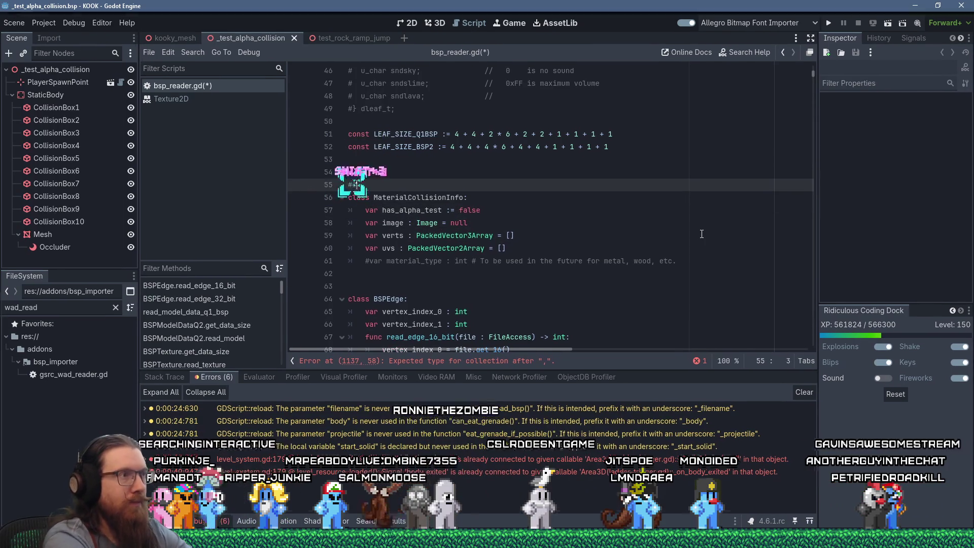
{"action": "type", "text": "## Class will be stored "}
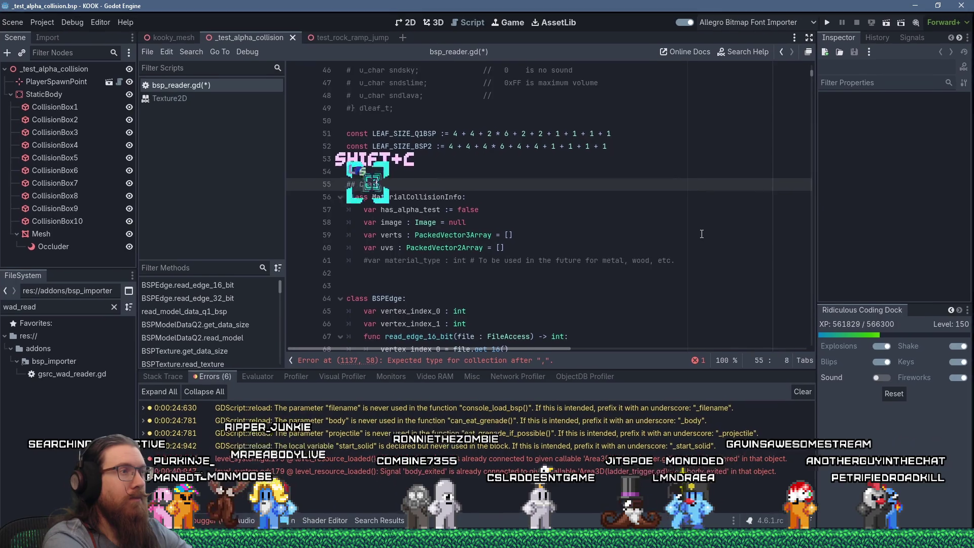
{"action": "type", "text": "as metadata "}
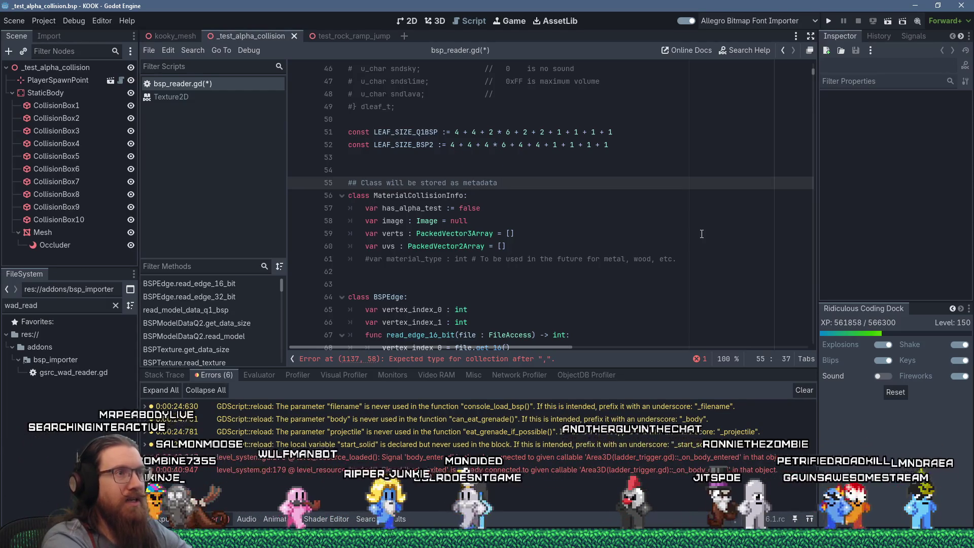
{"action": "type", "text": "on the "}
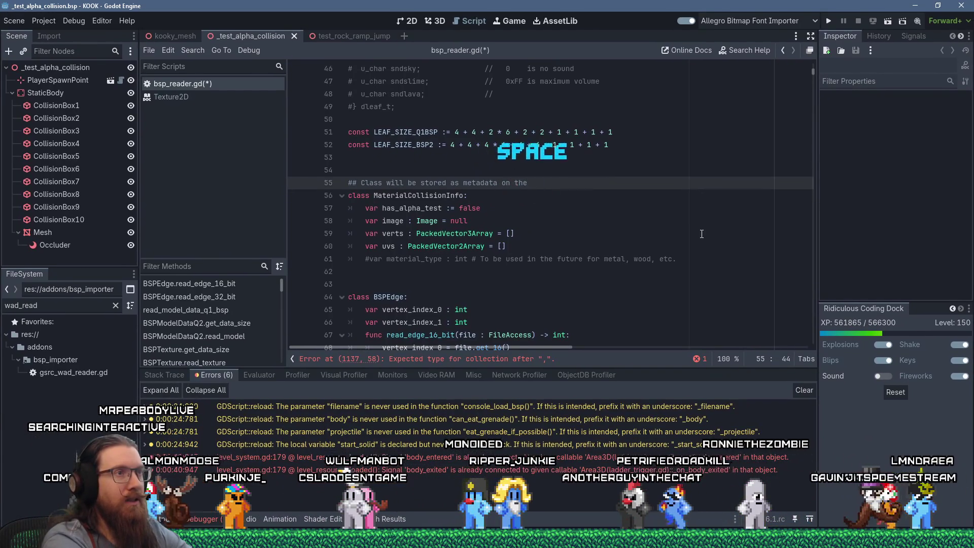
{"action": "type", "text": "collision"}
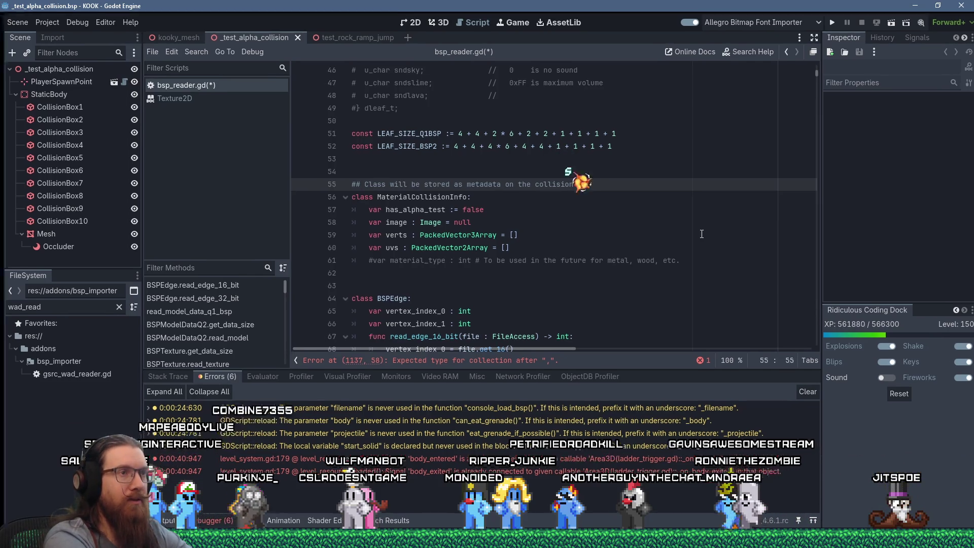
{"action": "type", "text": "shape node"}
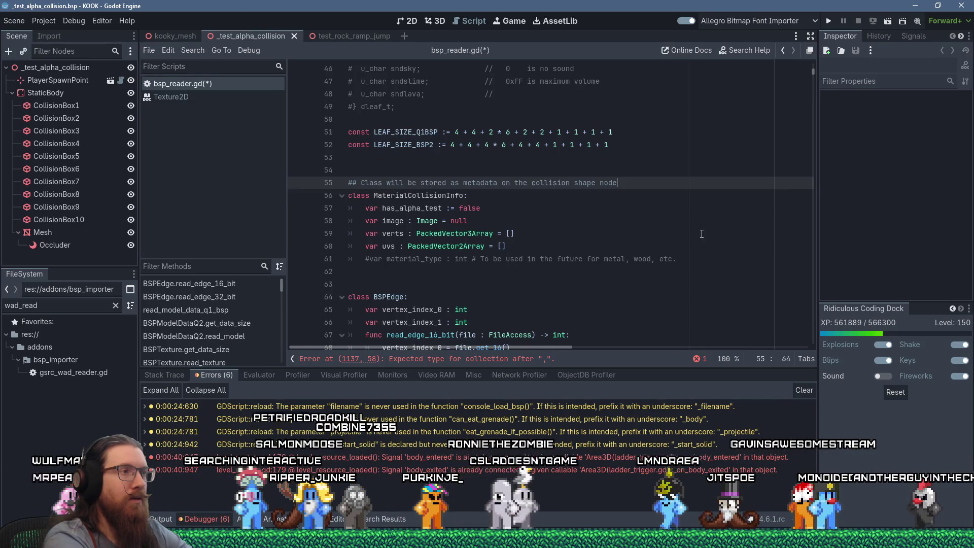
Step: Begin a new normal field declaration on the line below the image field
{"action": "key", "text": "Down"}
{"action": "key", "text": "Down"}
{"action": "key", "text": "Down"}
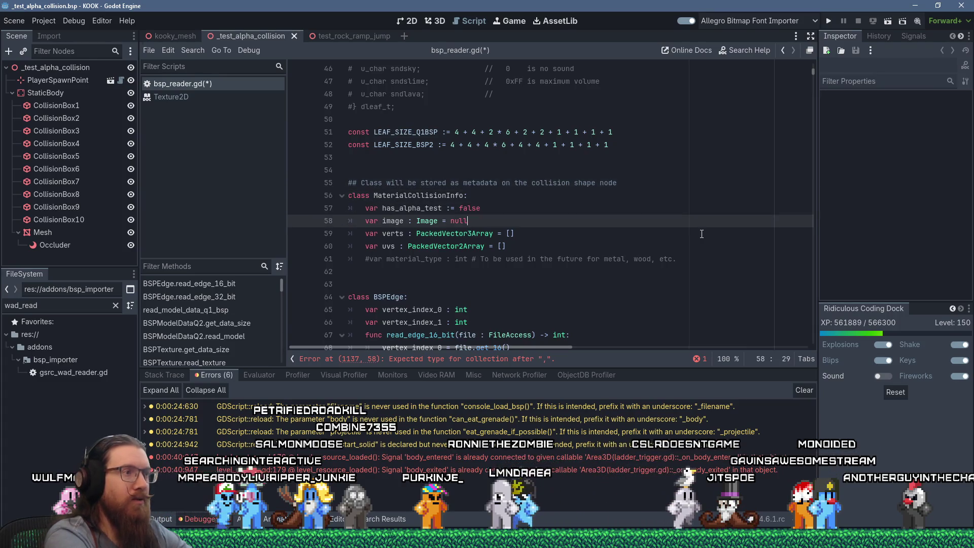
{"action": "key", "text": "Return"}
{"action": "type", "text": "var tormal : "}
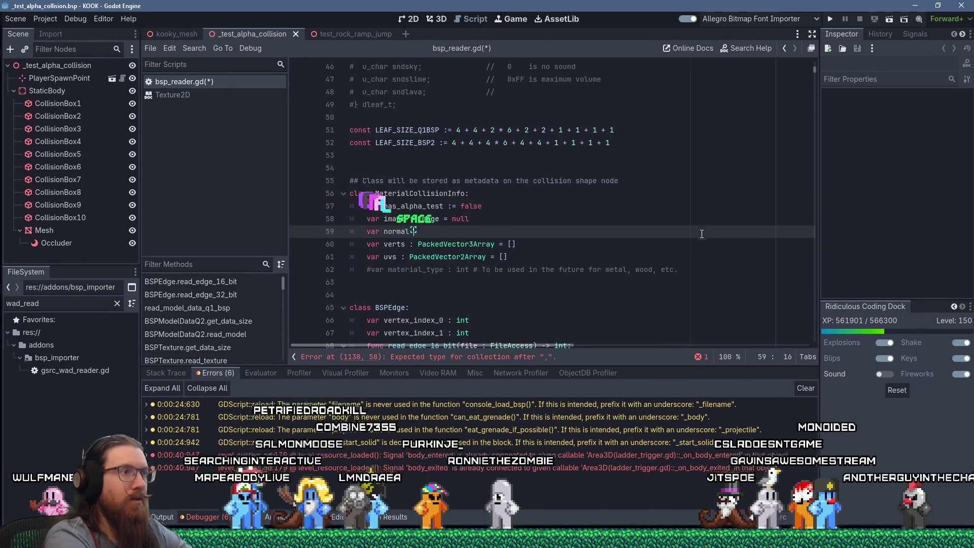
{"action": "type", "text": "tor3"}
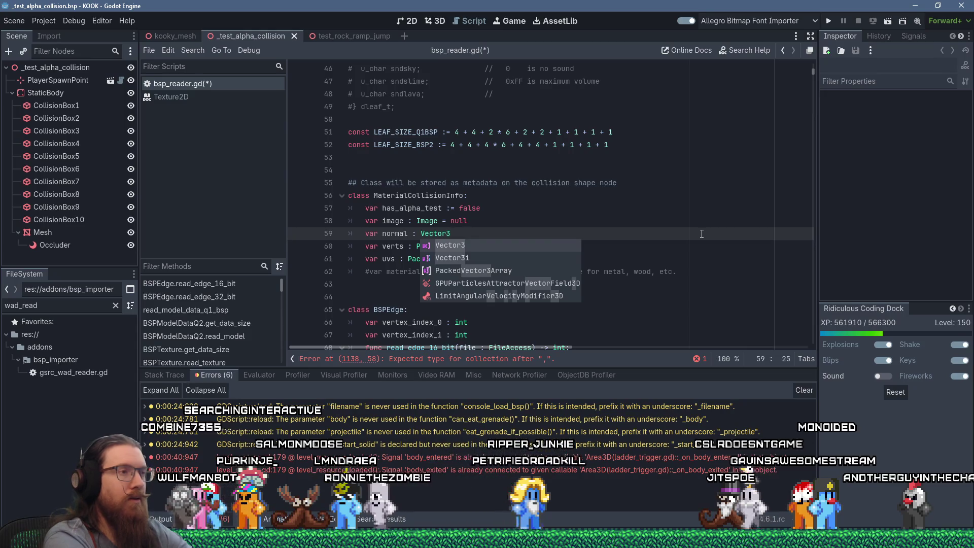
Step: Complete the 'var normal : Vector3' line between image and verts, dismissing the type suggestions
{"action": "key", "text": "Escape"}
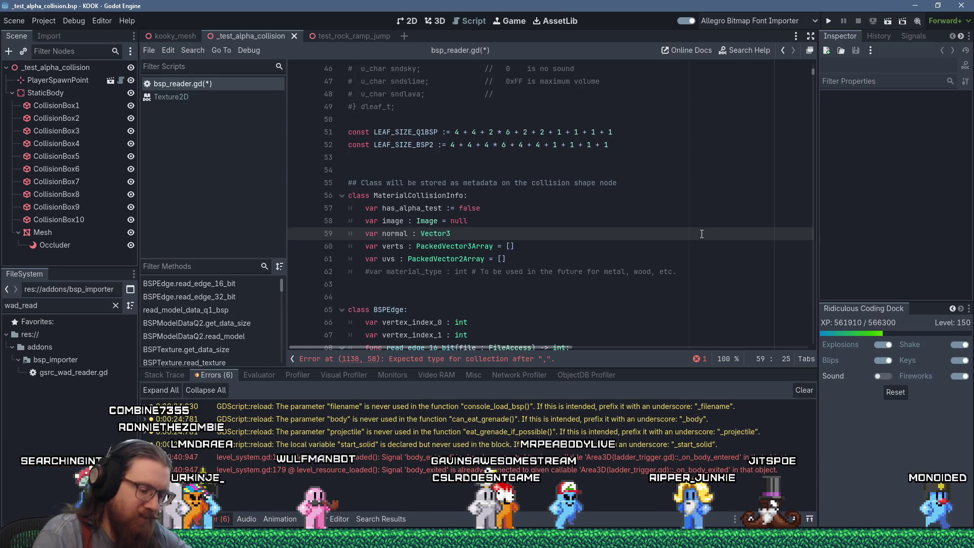
{"action": "key", "text": "Up"}
{"action": "key", "text": "Up"}
{"action": "key", "text": "Up"}
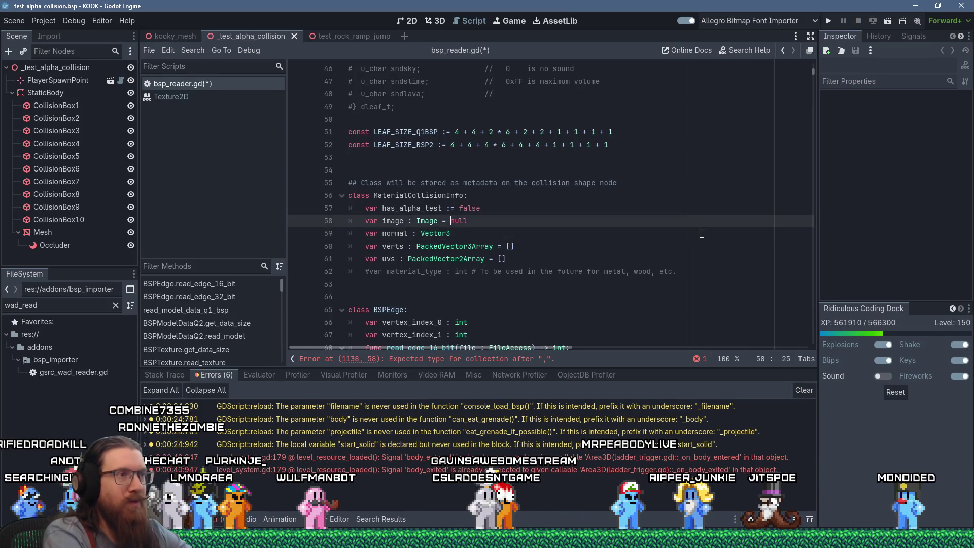
{"action": "key", "text": "Down"}
{"action": "key", "text": "Down"}
{"action": "key", "text": "Down"}
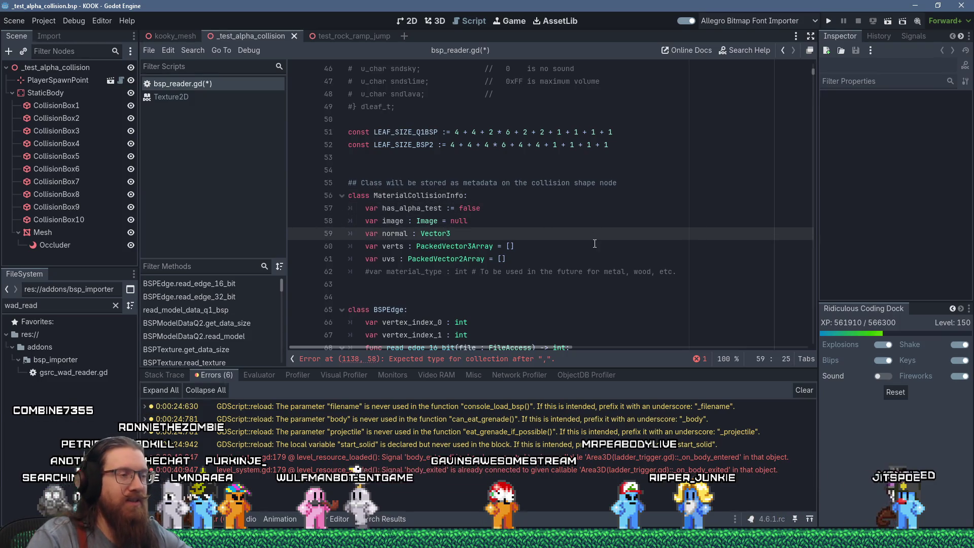
{"action": "scroll", "coordinate": [594, 243], "scroll_direction": "down", "scroll_amount": 3}
{"action": "scroll", "coordinate": [594, 244], "scroll_direction": "up", "scroll_amount": 3}
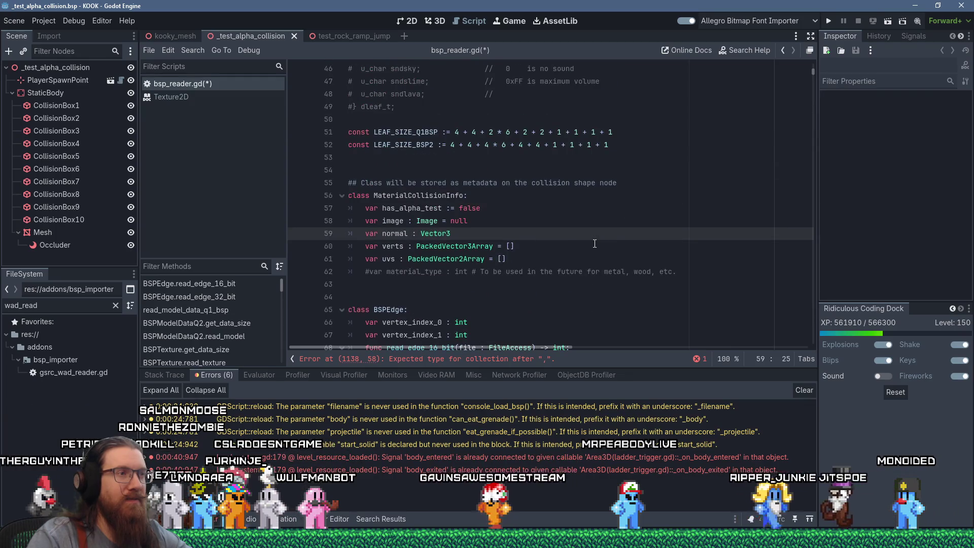